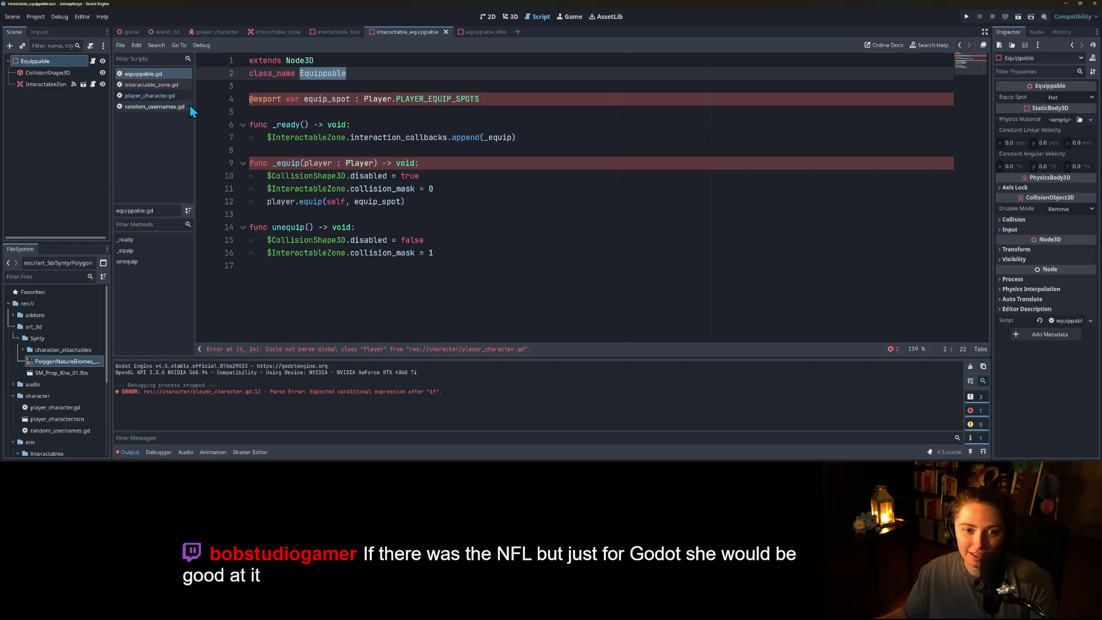
- Make _try_free_equip call a_child.unequip() on any Equippable child, then save
text(if a_child)
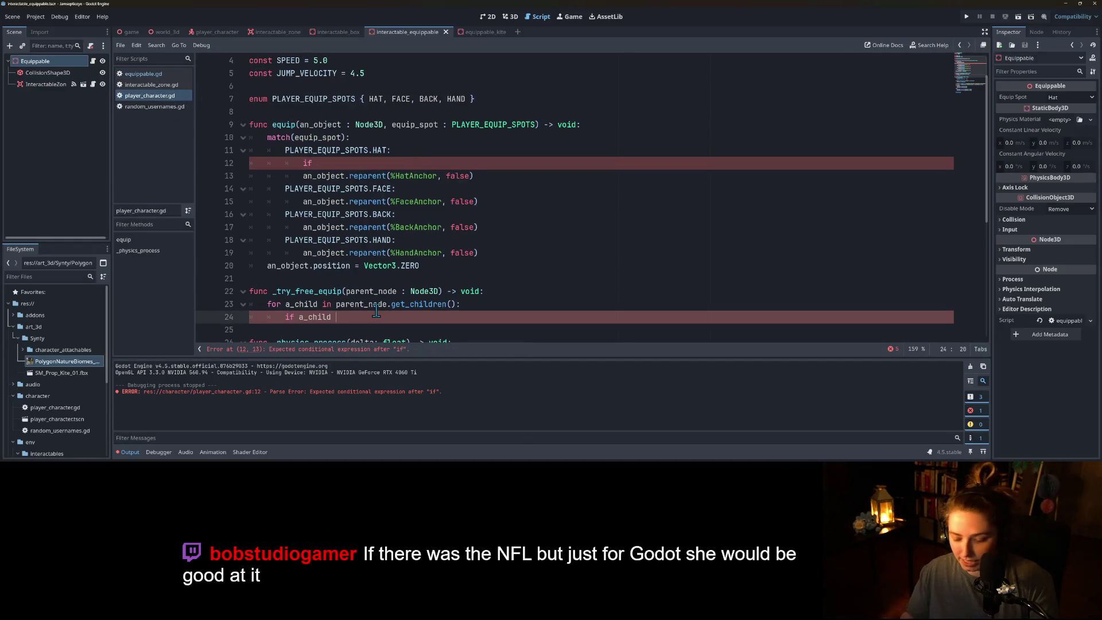
text(s Equippable:)
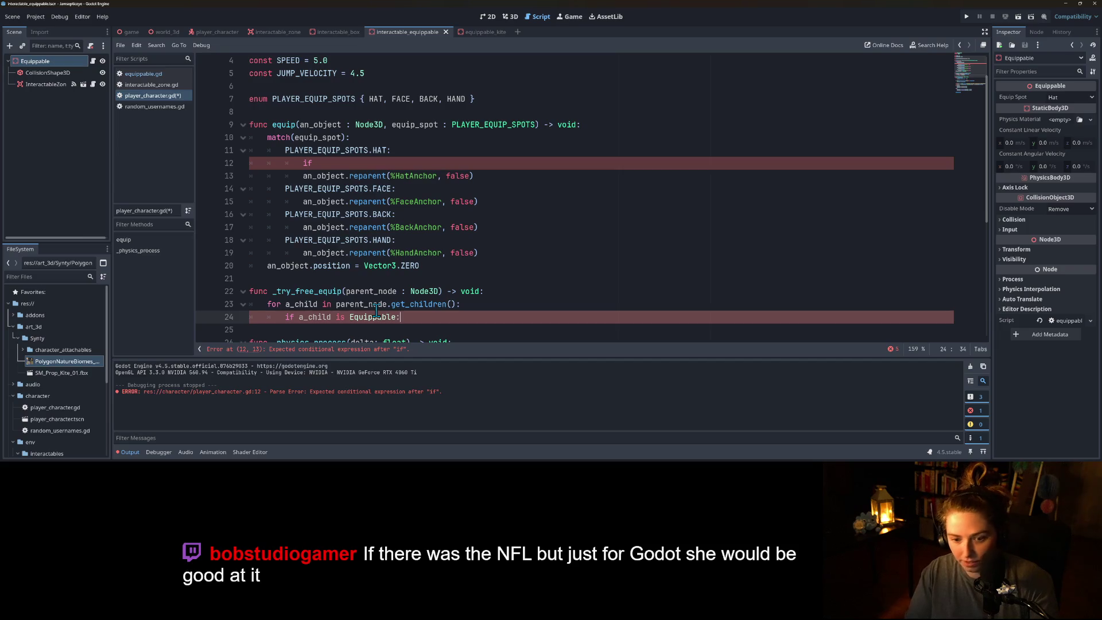
key(Return)
text(a_child.)
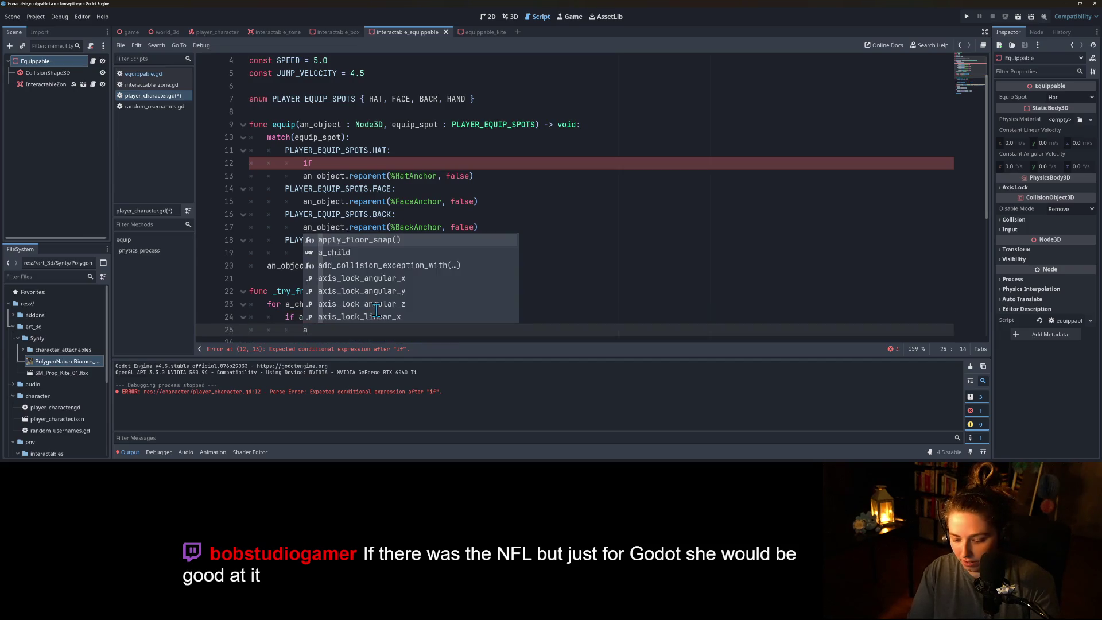
text(une)
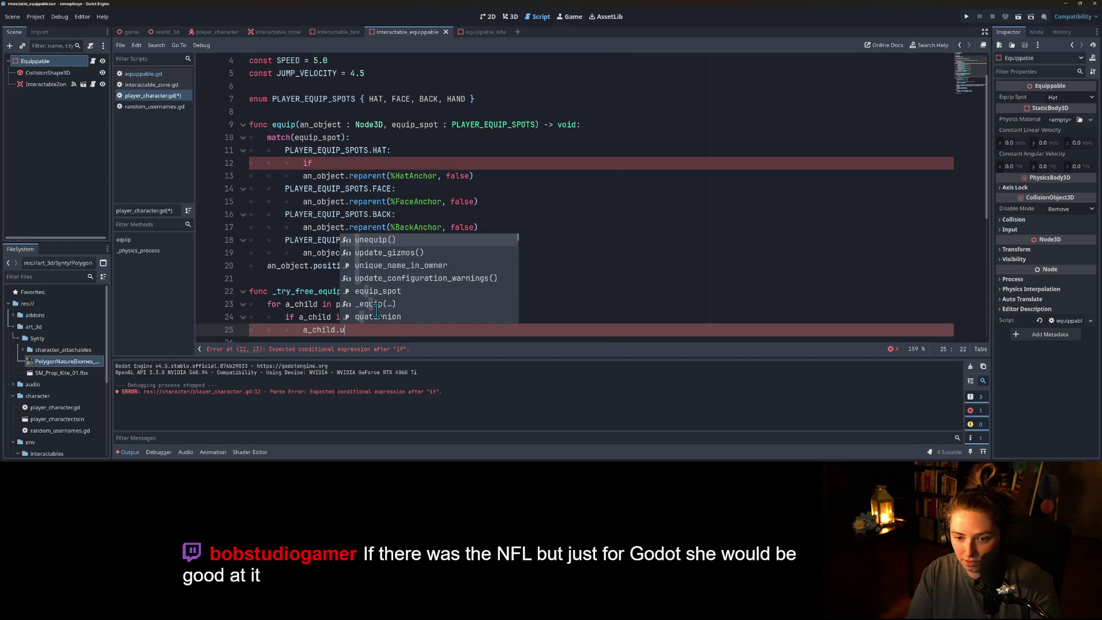
key(Return)
key(ctrl+s)
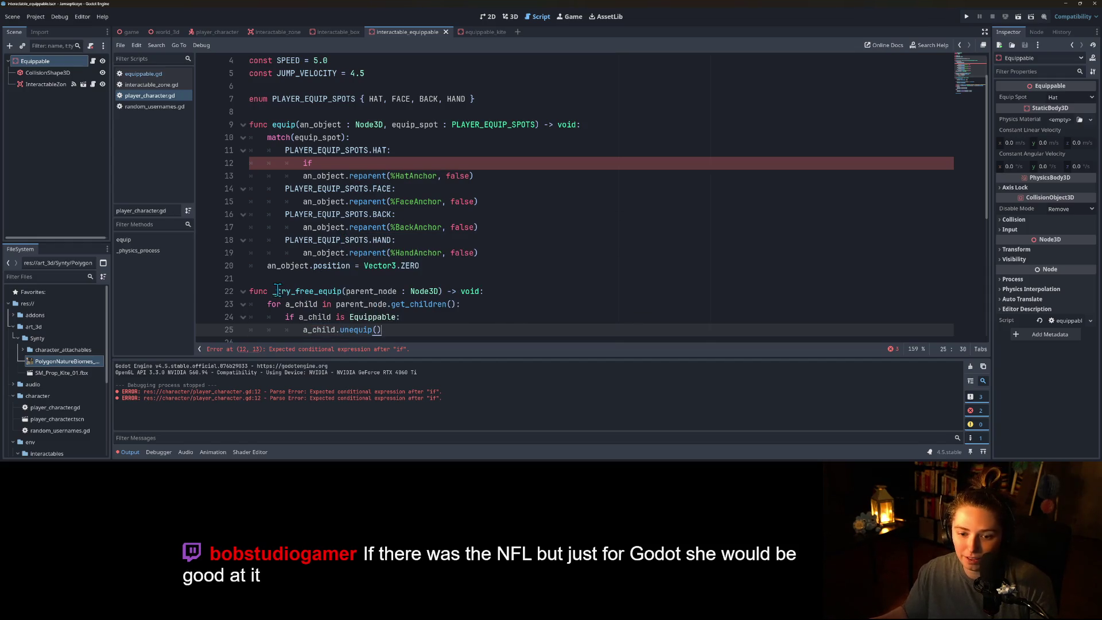
- Add _try_free_equip(%HatAnchor) to the HAT case and copy it under FACE
double_click(277, 291)
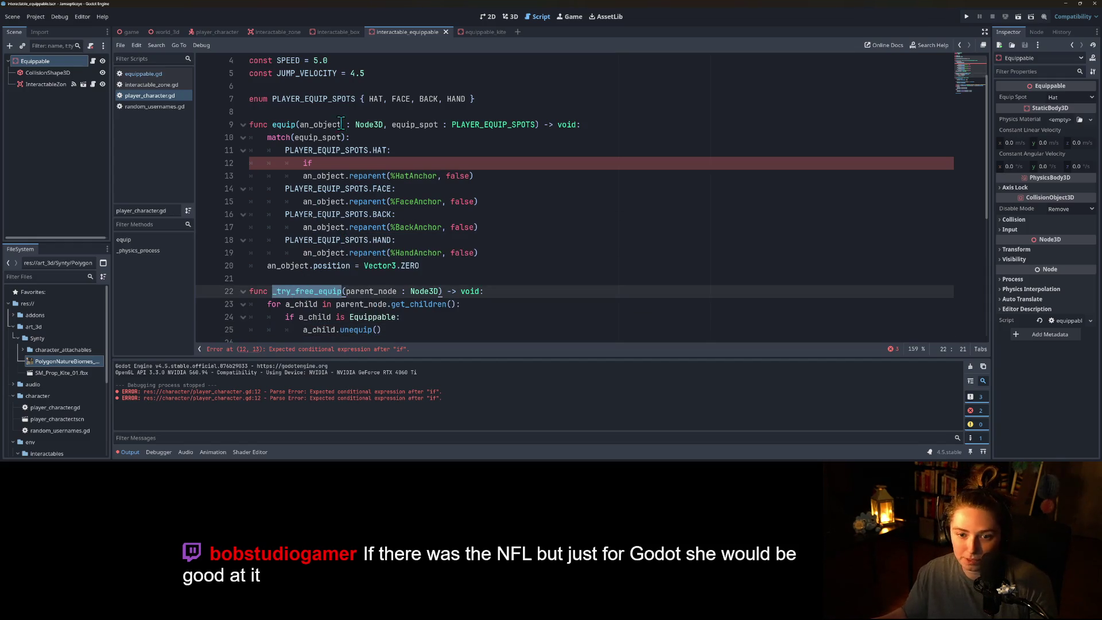
click(319, 163)
text(_try_free_equip()
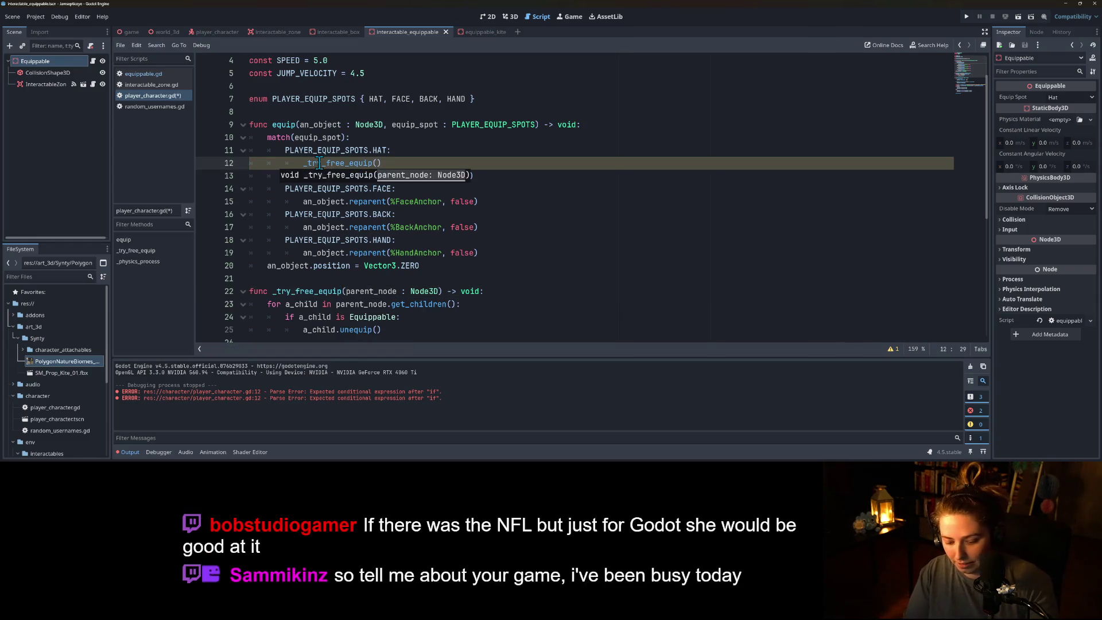
text(%H))
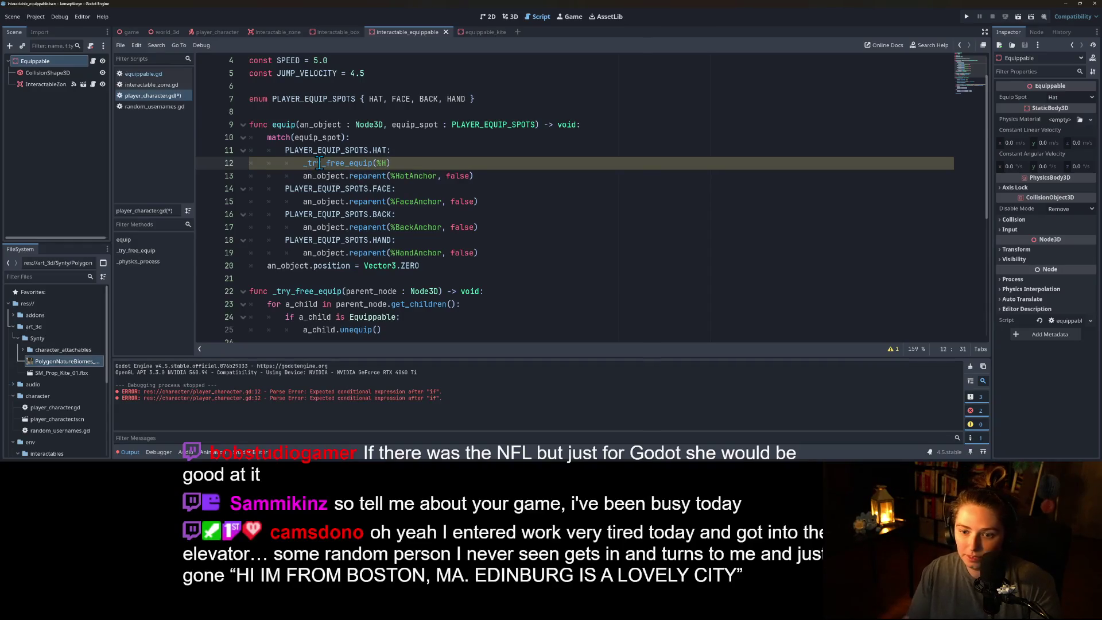
double_click(408, 173)
key(ctrl+c)
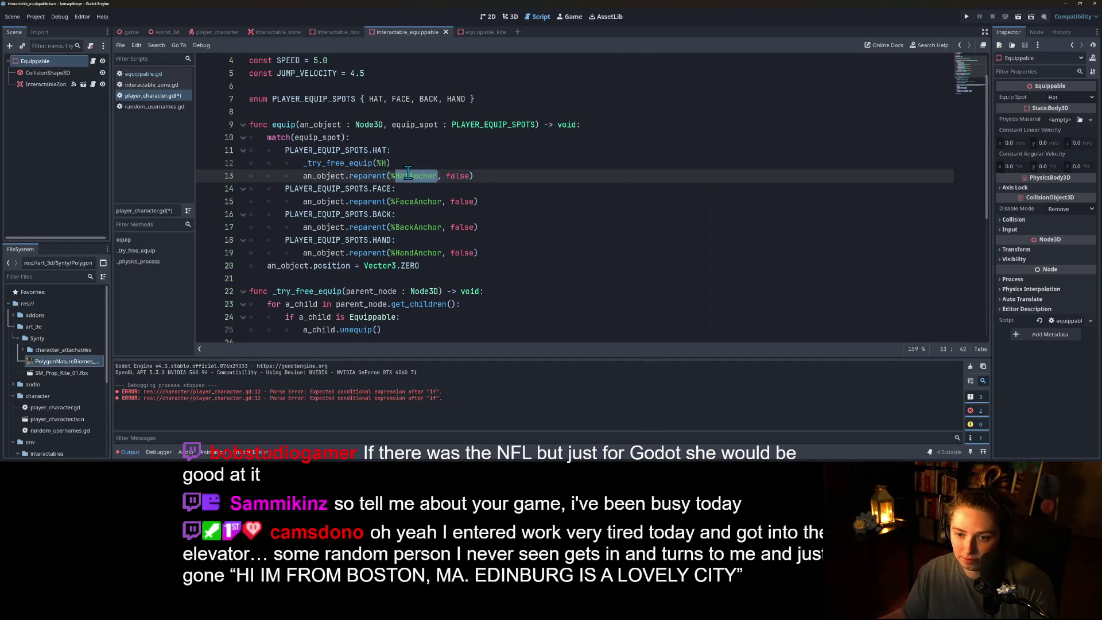
click(382, 163)
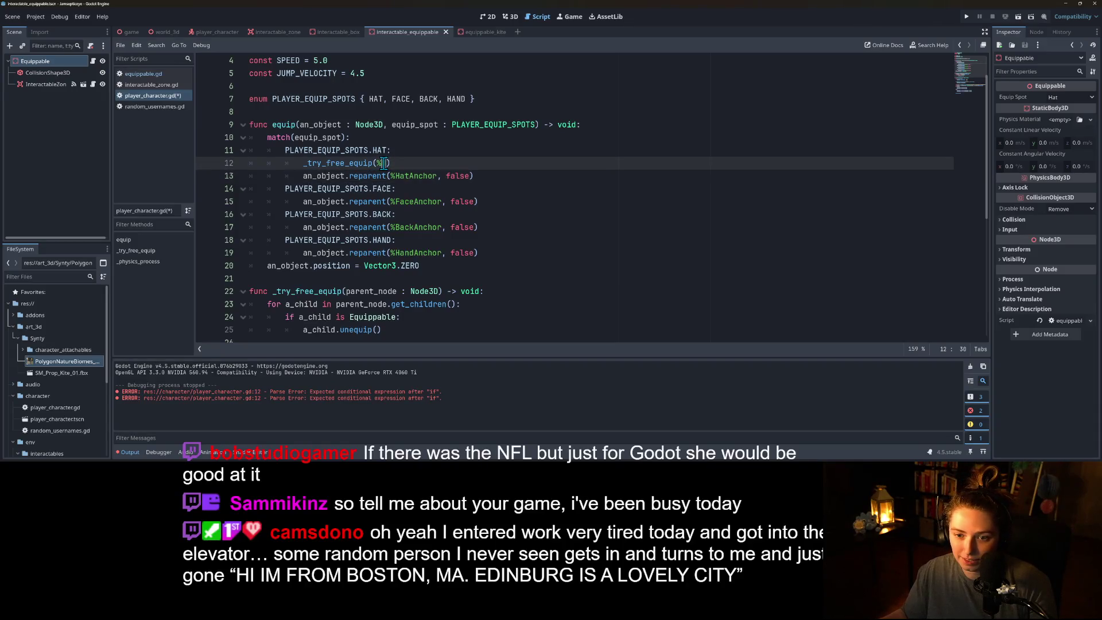
key(ctrl+v)
text())
key(ctrl+c)
click(426, 188)
key(Return)
key(ctrl+v)
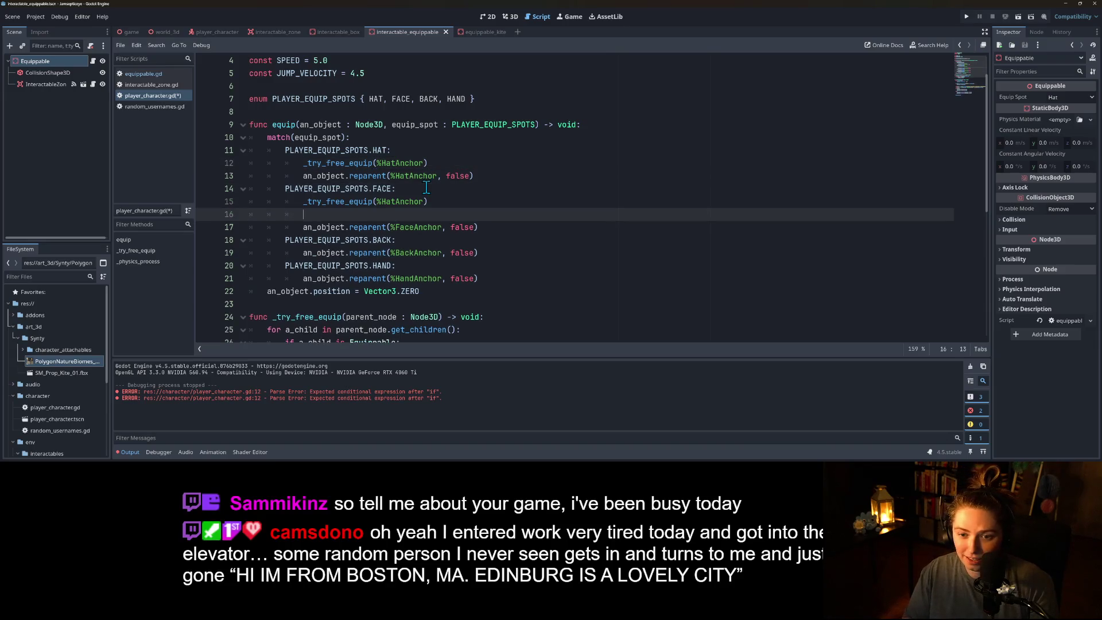
key(BackSpace)
key(BackSpace)
key(BackSpace)
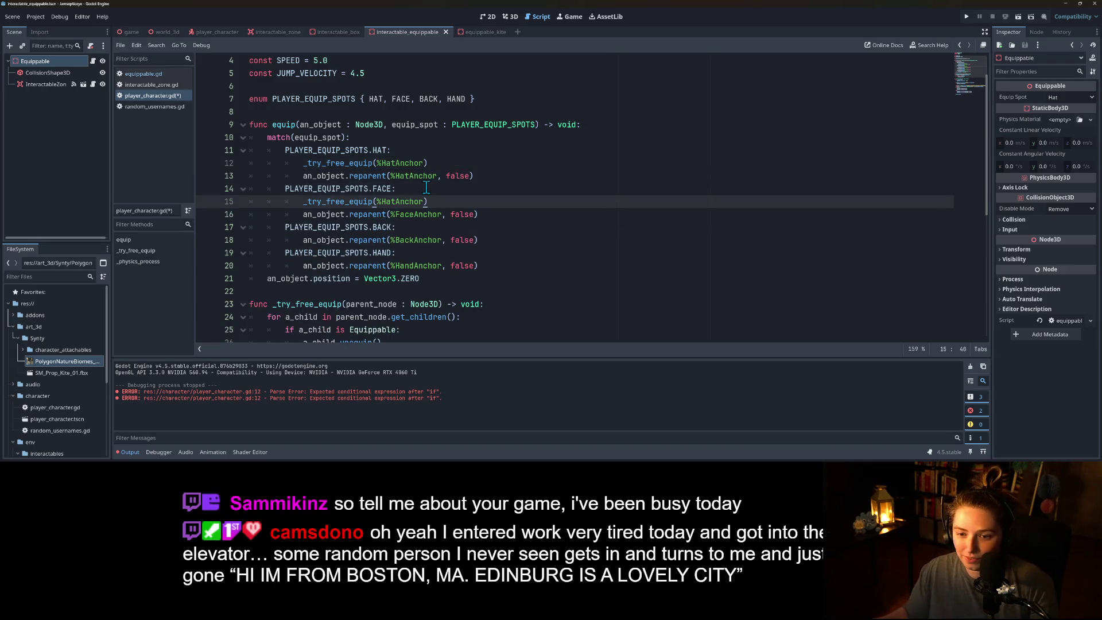
- Paste the _try_free_equip call into the BACK and HAND cases
drag(302, 201, 430, 203)
key(ctrl+c)
click(416, 228)
key(Return)
key(ctrl+v)
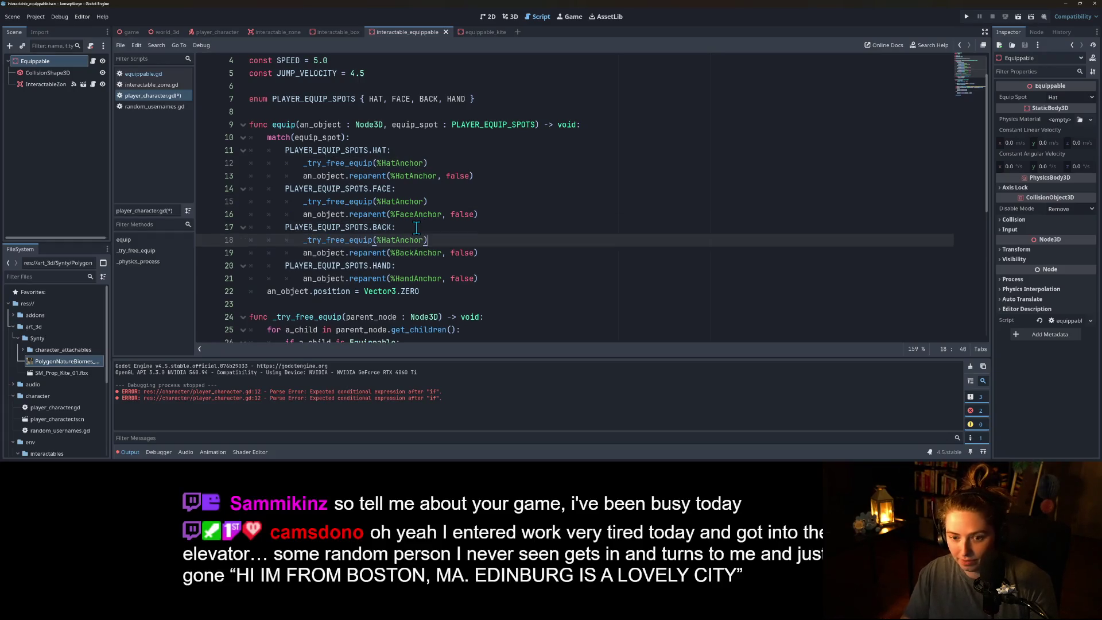
click(418, 265)
key(Return)
key(ctrl+v)
- Point the HAND, BACK and FACE calls at HandAnchor, BackAnchor and FaceAnchor, then save
double_click(407, 291)
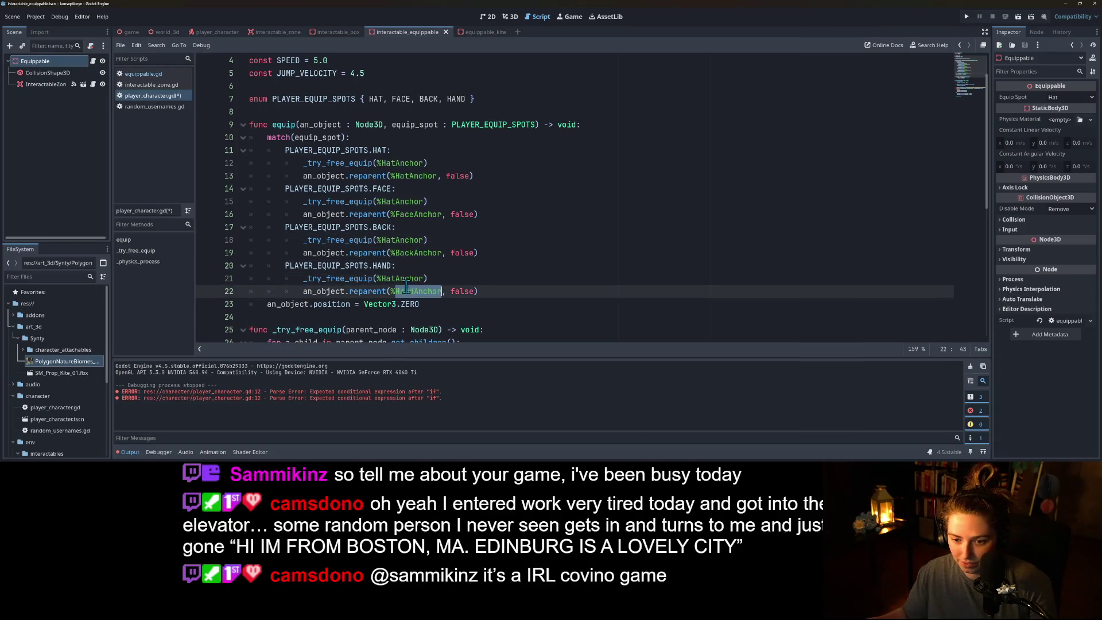
key(ctrl+c)
double_click(405, 279)
key(ctrl+v)
double_click(405, 252)
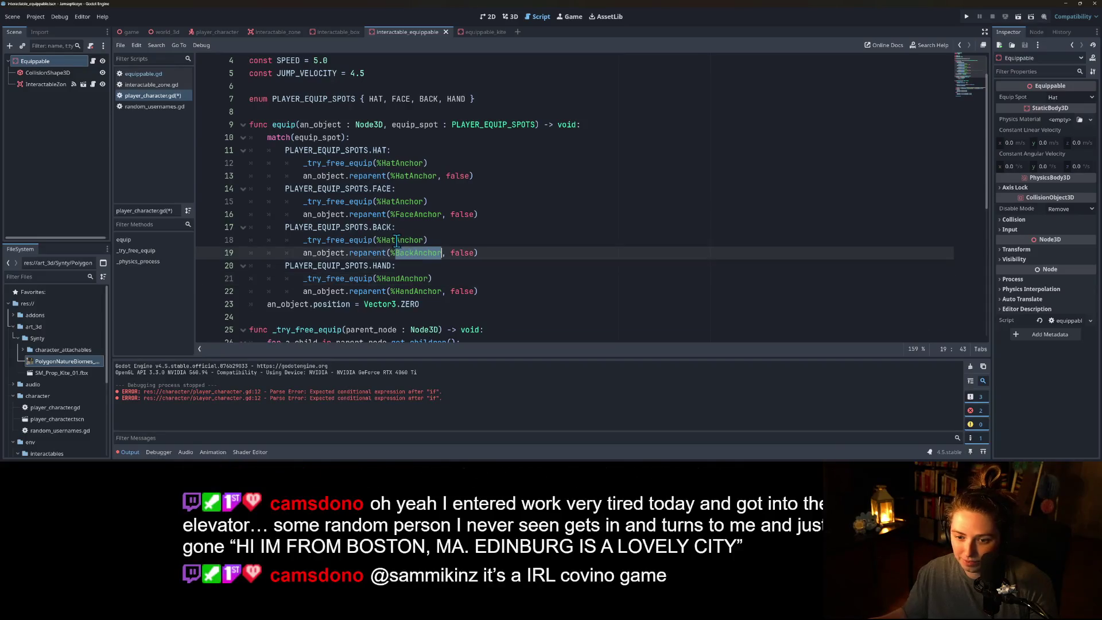
key(ctrl+c)
double_click(397, 239)
key(ctrl+v)
double_click(414, 214)
click(404, 201)
double_click(404, 200)
key(ctrl+v)
key(ctrl+s)
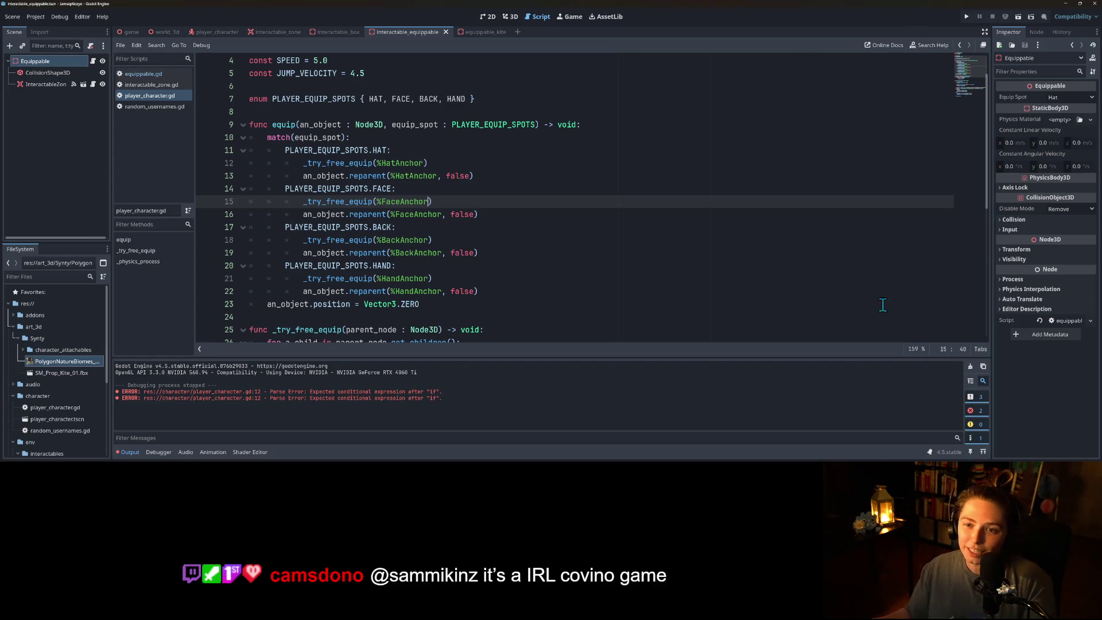
- Scroll to the unequip() call on line 28 and jump to its definition in equippable.gd
click(693, 277)
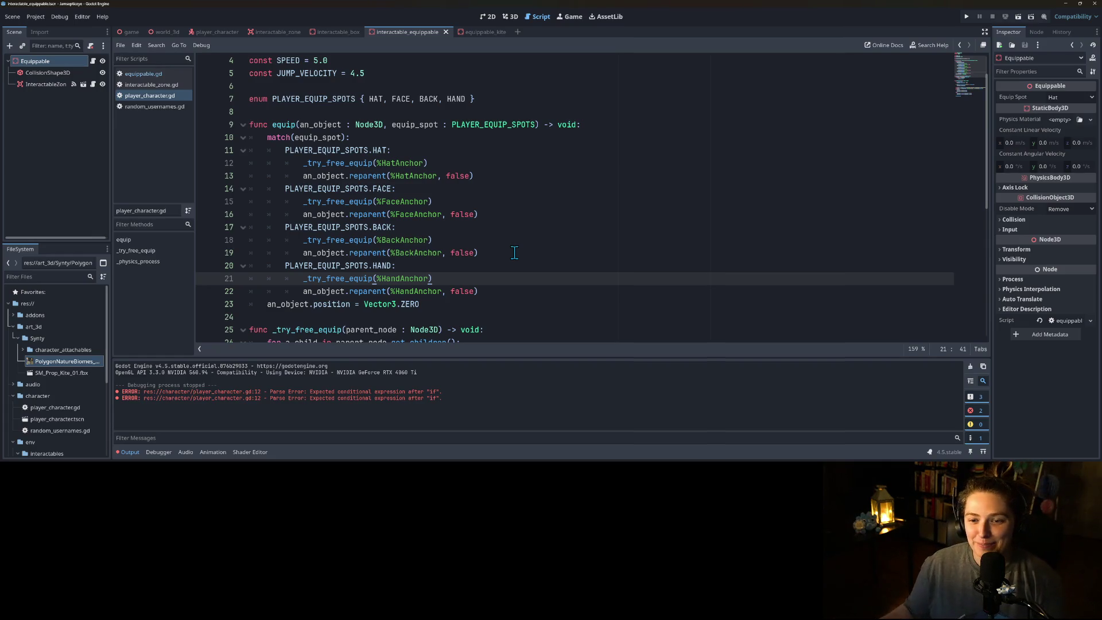
scroll(510, 253, down, 3)
double_click(356, 253)
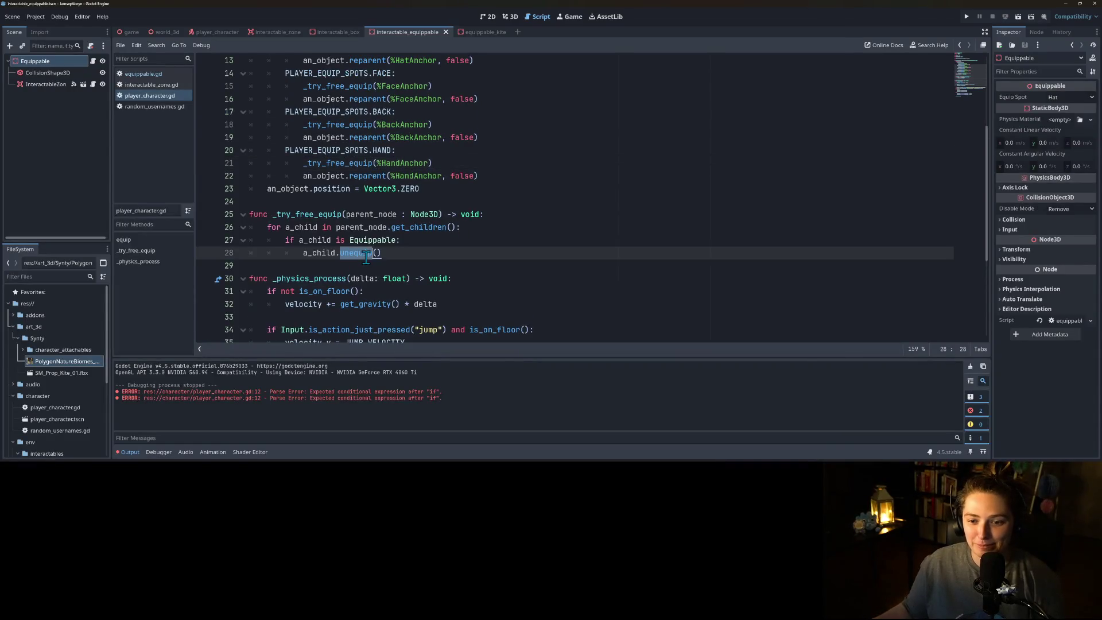
ctrl+click(356, 253)
click(426, 201)
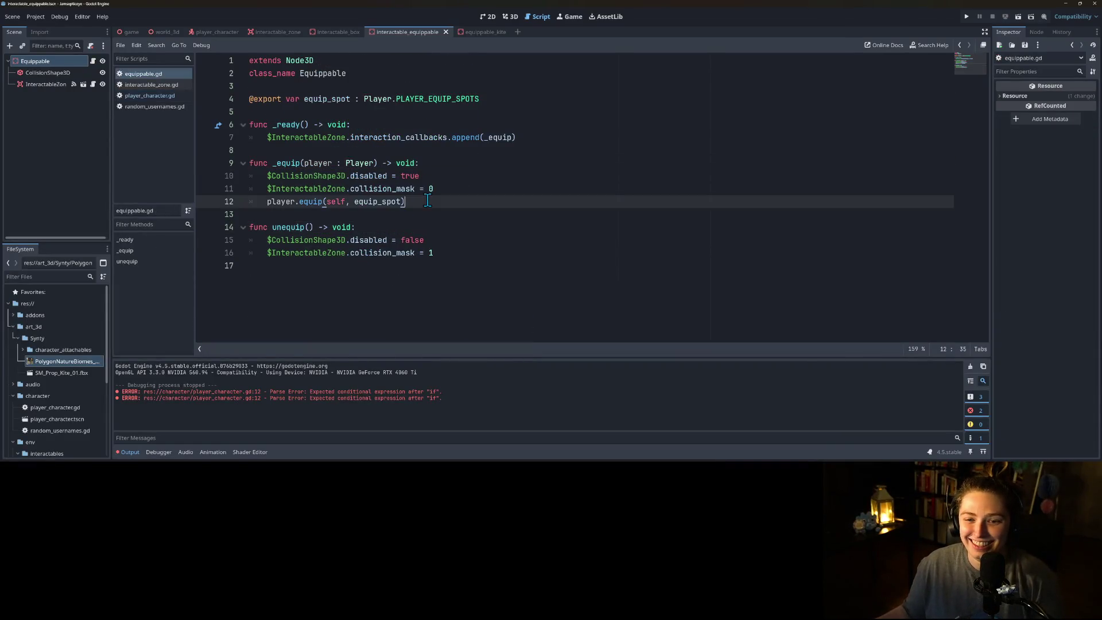
click(505, 226)
click(486, 240)
click(486, 252)
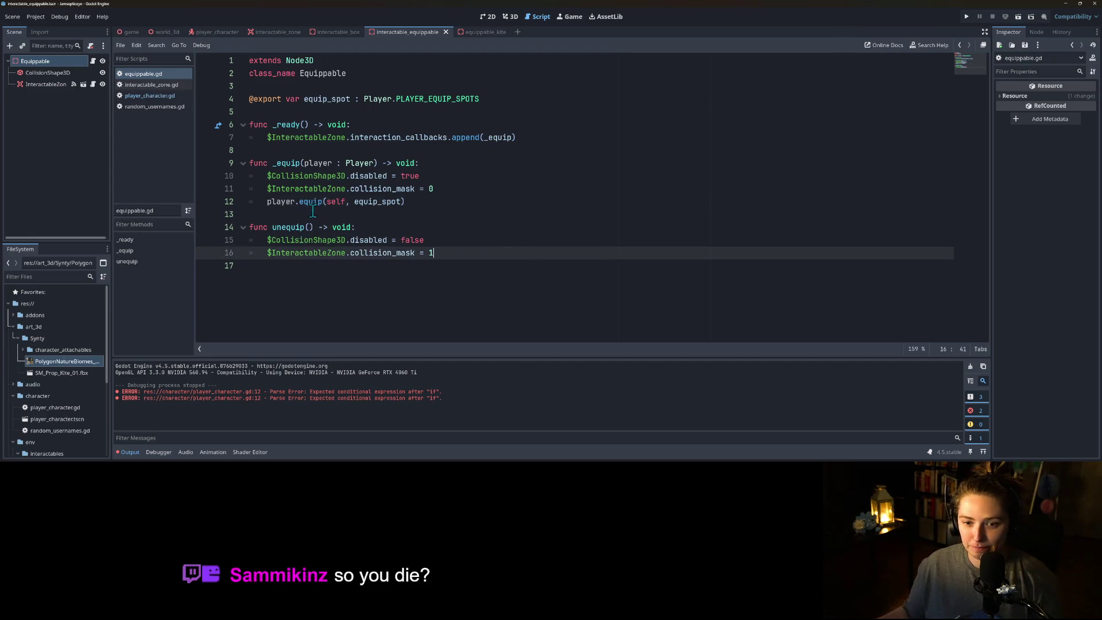
click(311, 201)
click(457, 253)
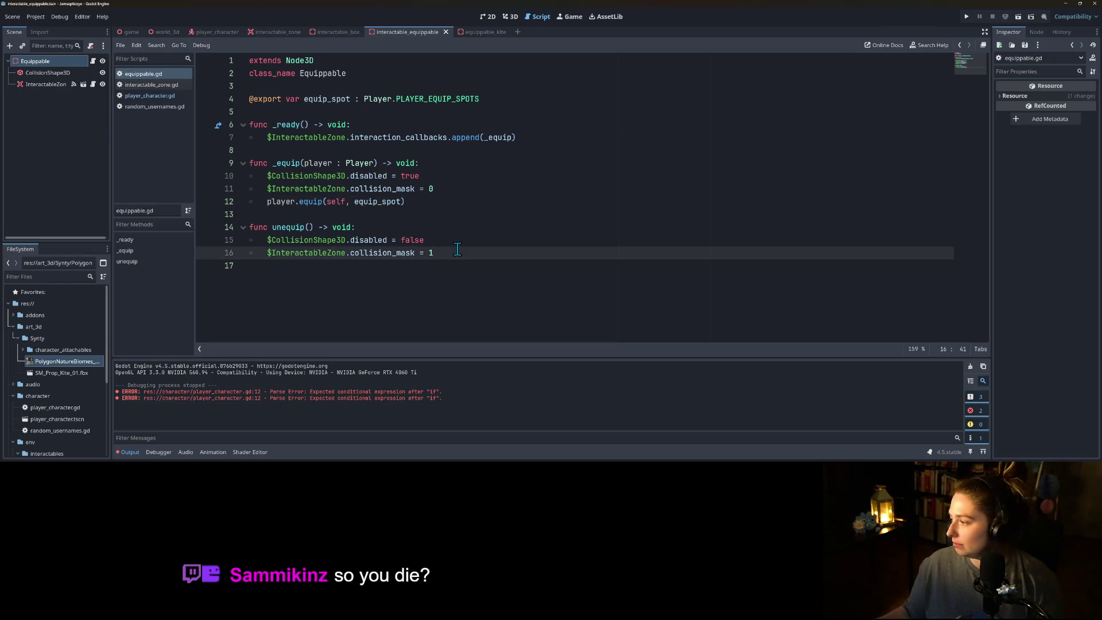
click(499, 102)
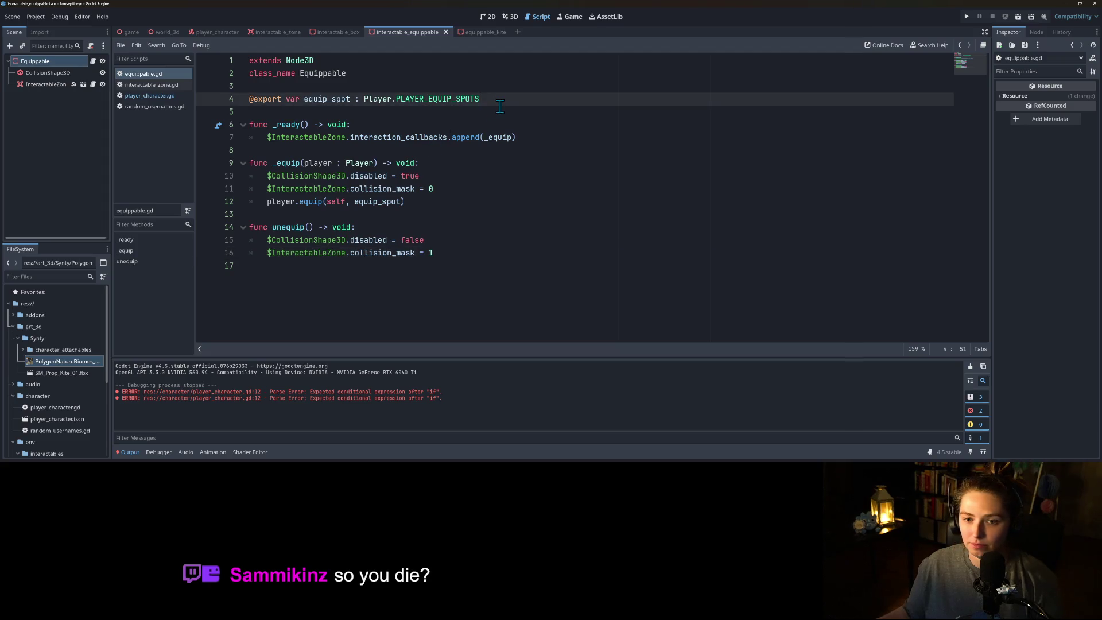
click(153, 97)
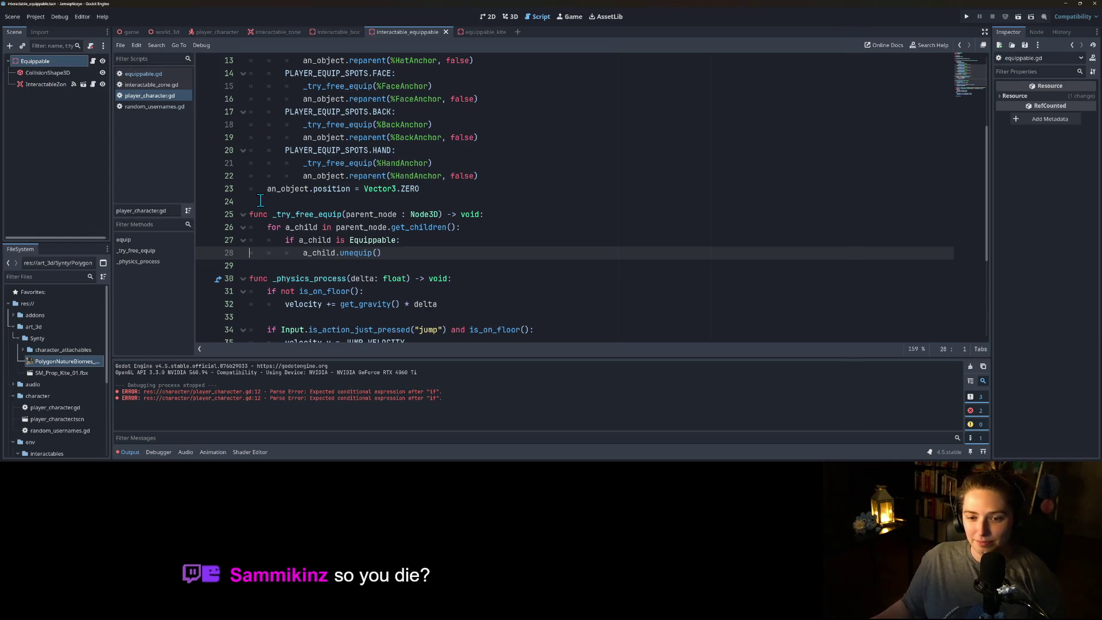
scroll(213, 167, up, 3)
click(144, 73)
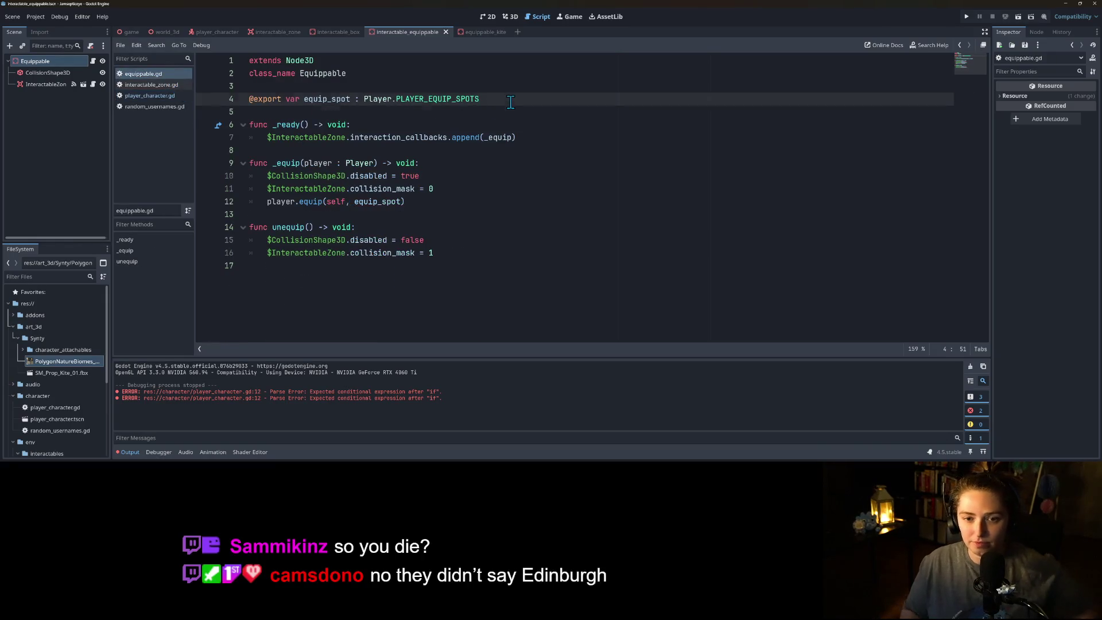
key(Return)
- Declare var og_parent : Node3D below the equip_spot export in equippable.gd
text(var)
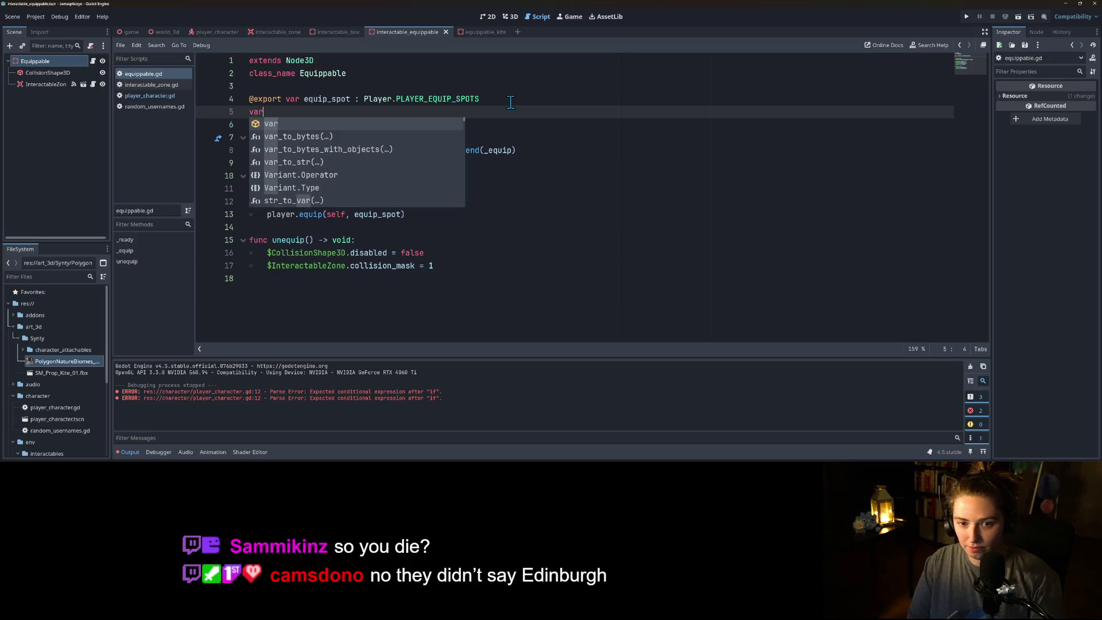
text( og_parent)
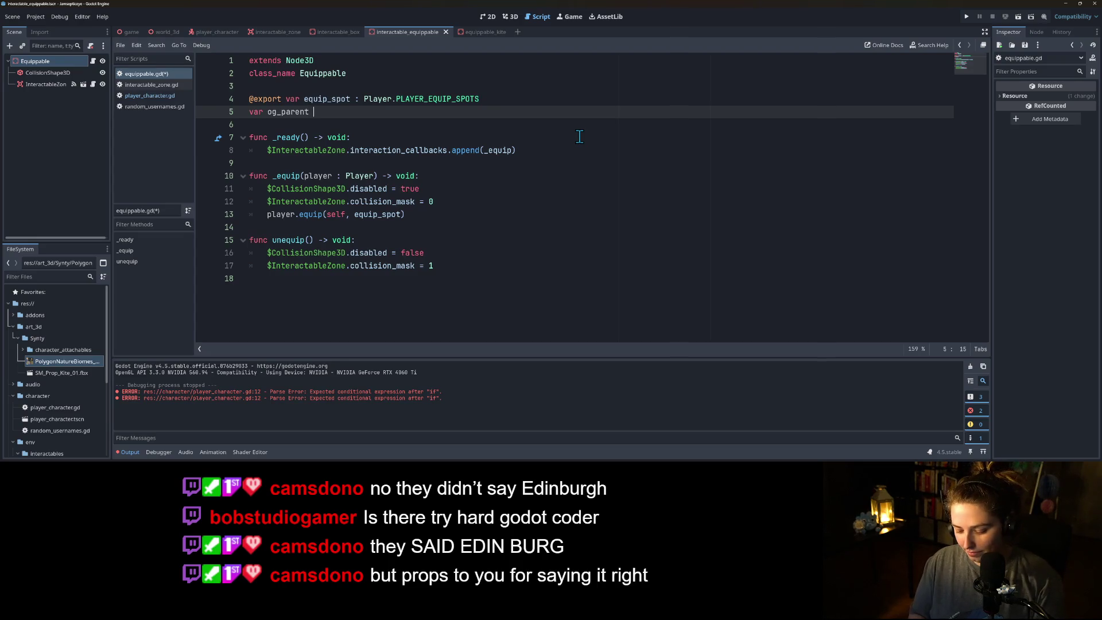
text(3D)
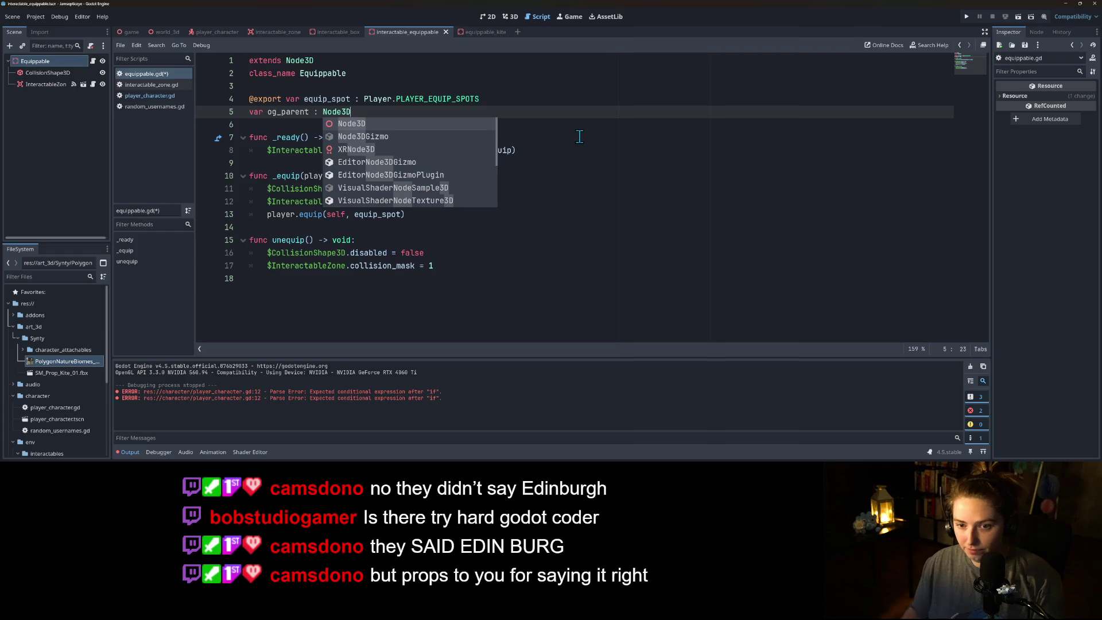
key(Escape)
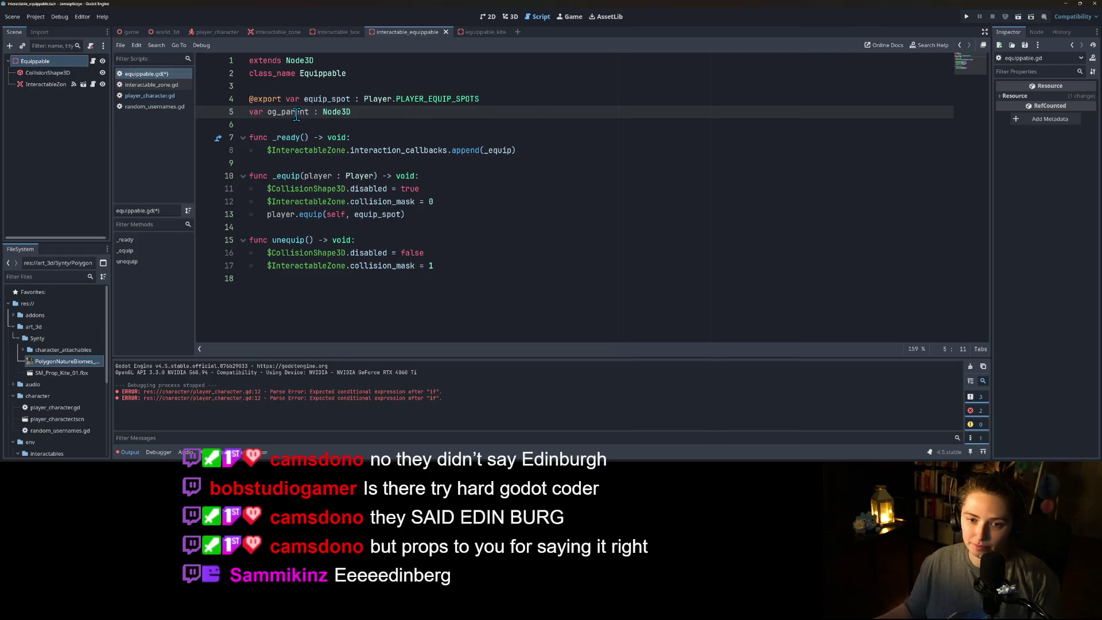
double_click(296, 113)
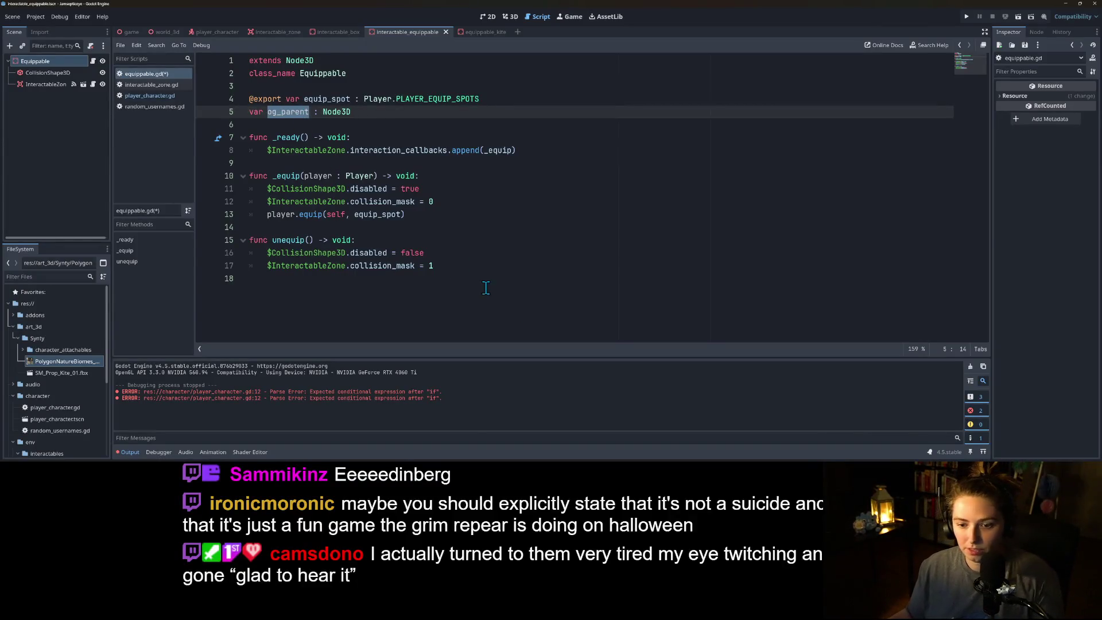
click(424, 240)
- Begin unequip() with reparent(og_parent) and save the script
key(Return)
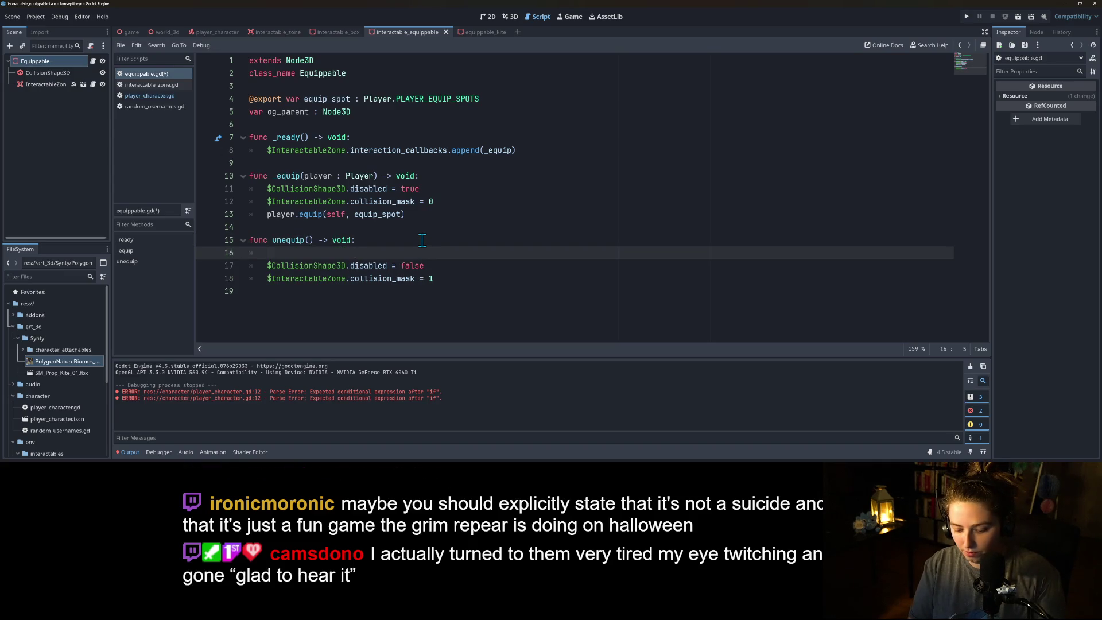
text(repa)
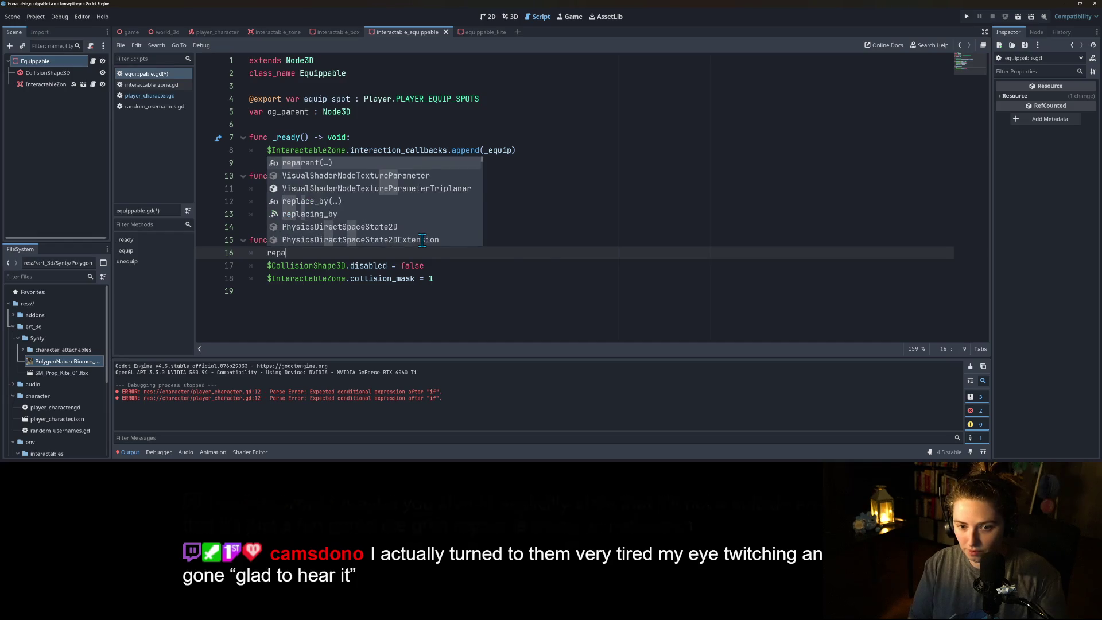
key(Return)
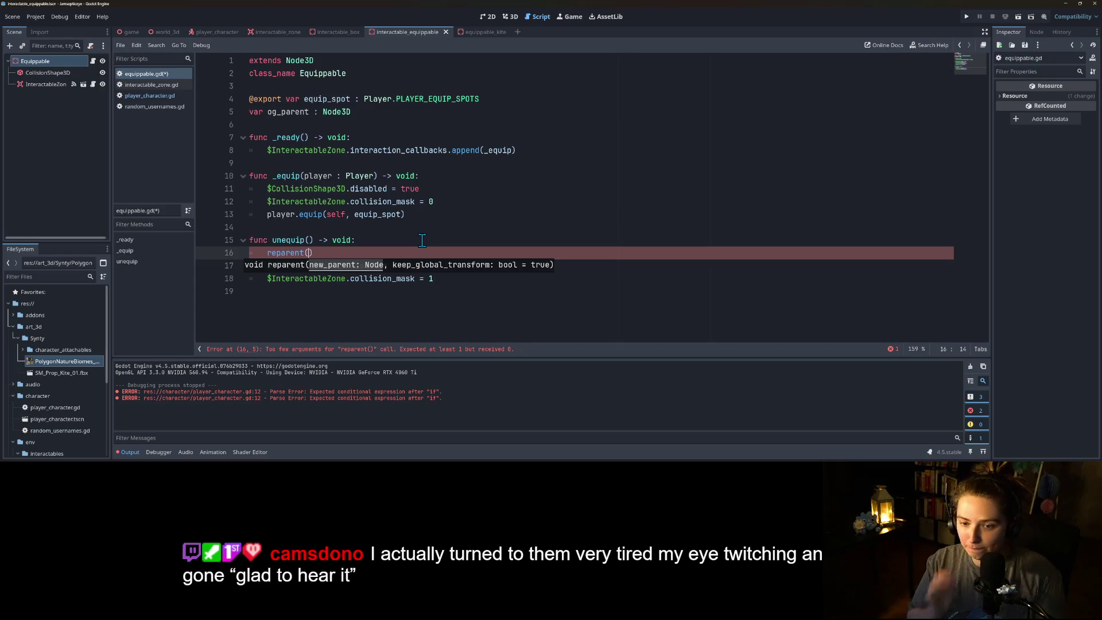
text(og_parent)
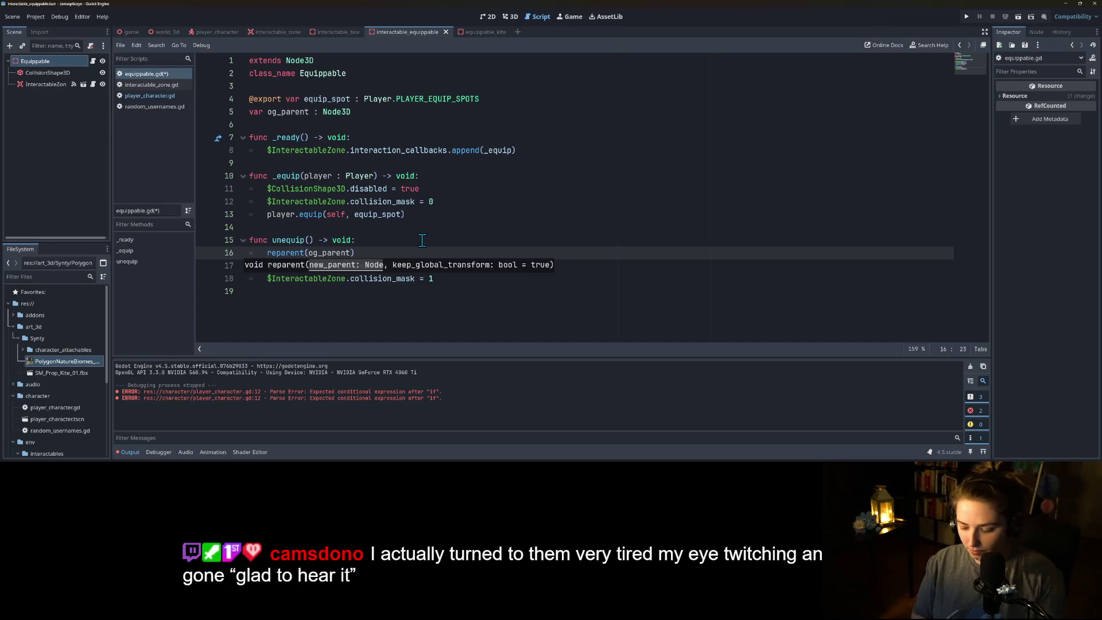
text())
key(ctrl+s)
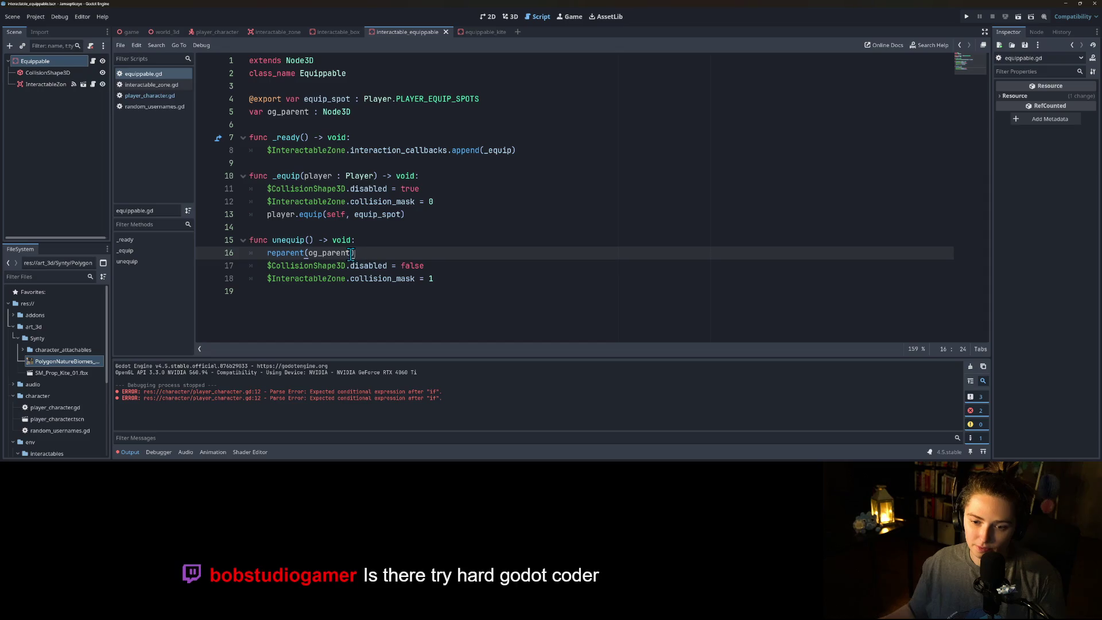
- Add a global_position += 2.0 line below the reparent call and save
key(Return)
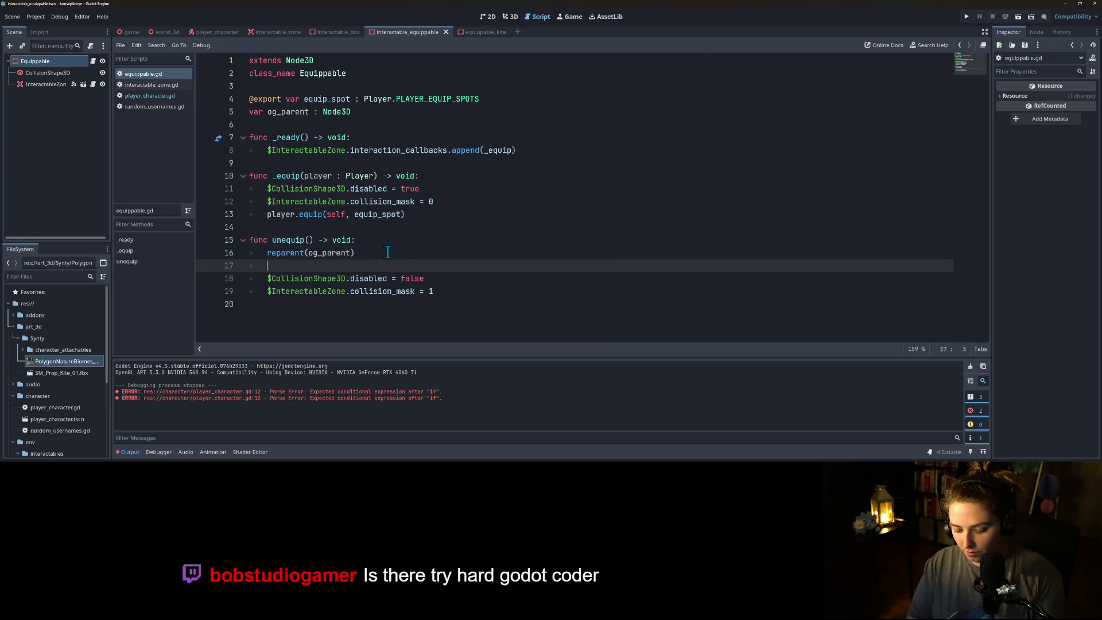
key(ctrl+s)
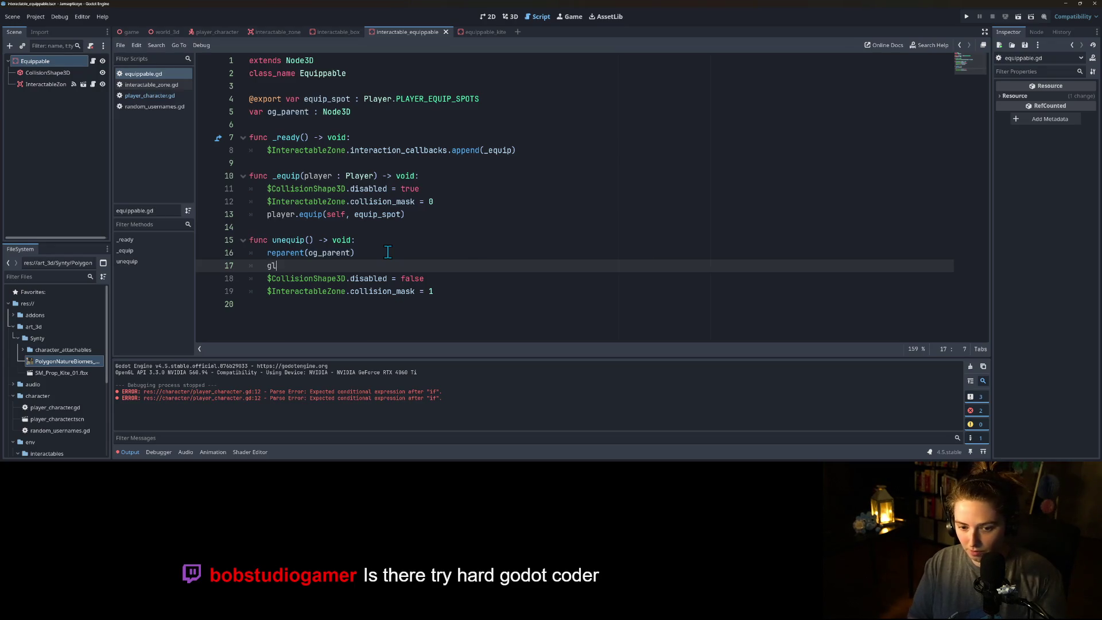
text(o)
key(Down)
key(Return)
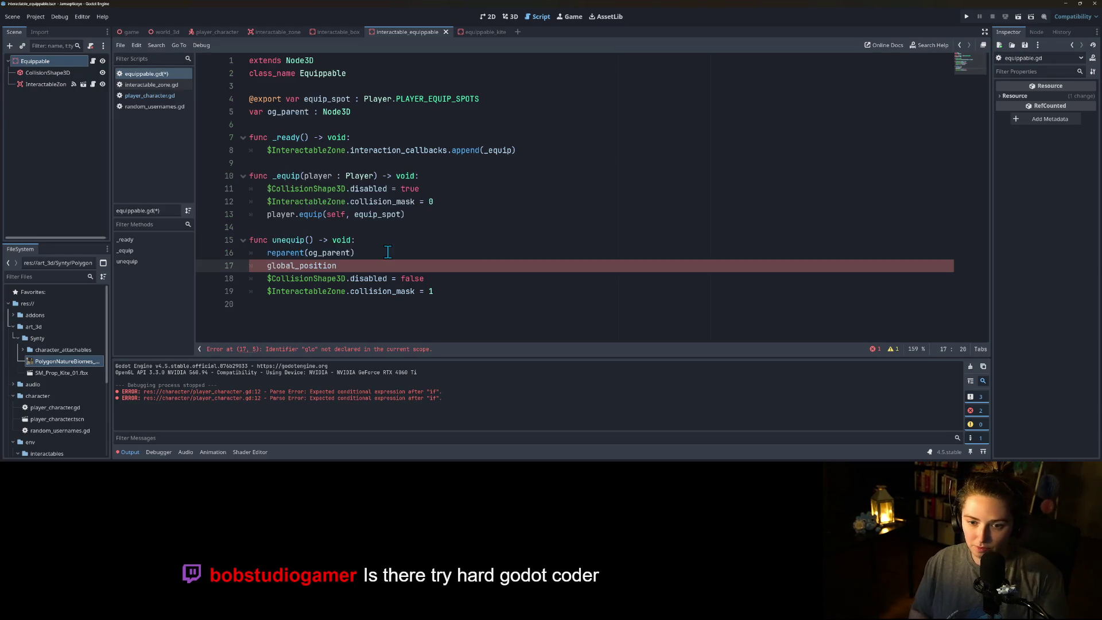
text( += )
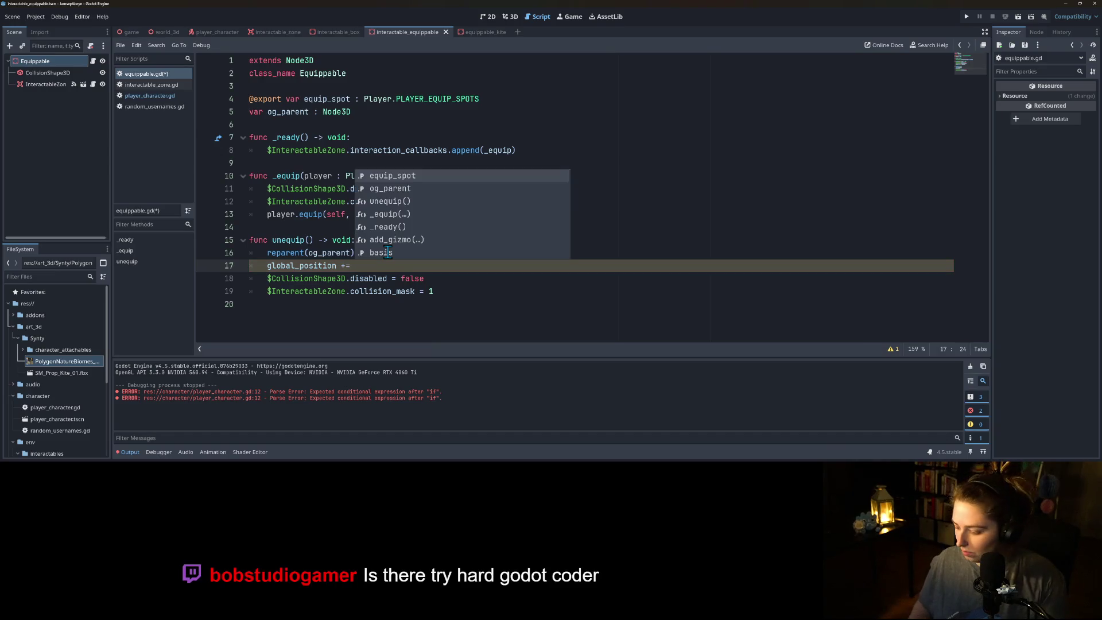
text(2.0)
key(ctrl+s)
- Change it to global_position.y, then delete that line and clear the leftover text
click(459, 278)
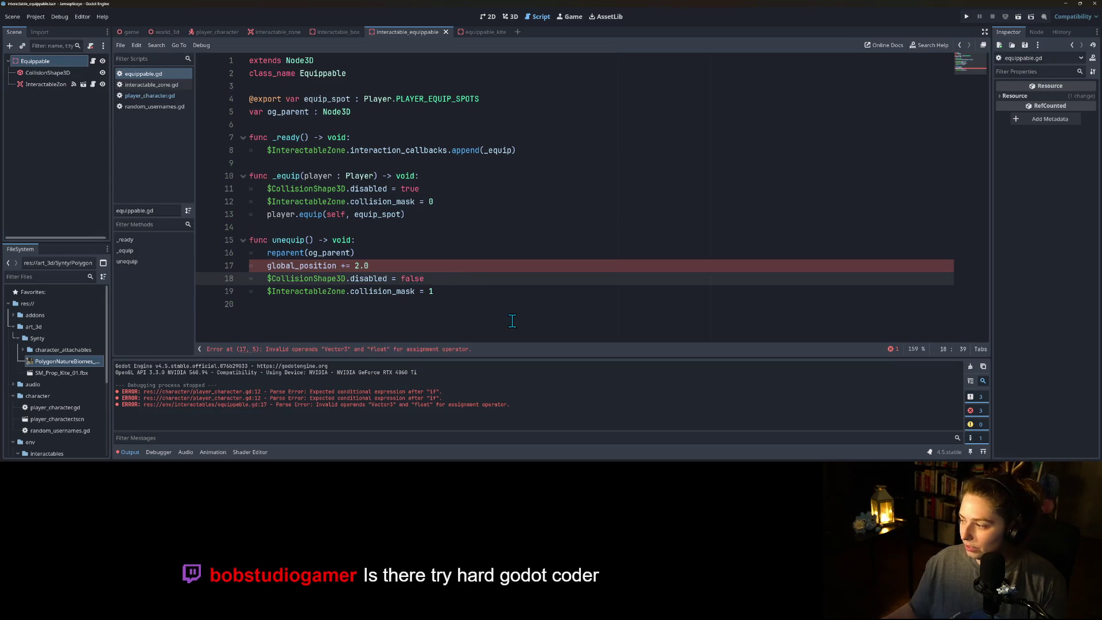
click(429, 265)
click(338, 267)
text(.y)
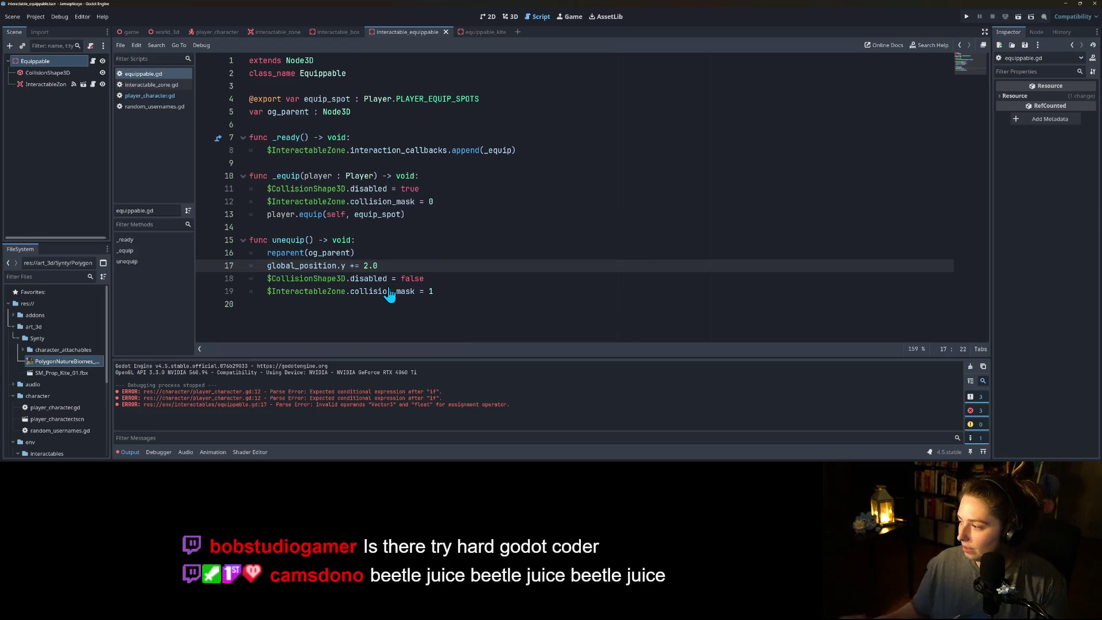
key(Right)
key(Right)
key(Right)
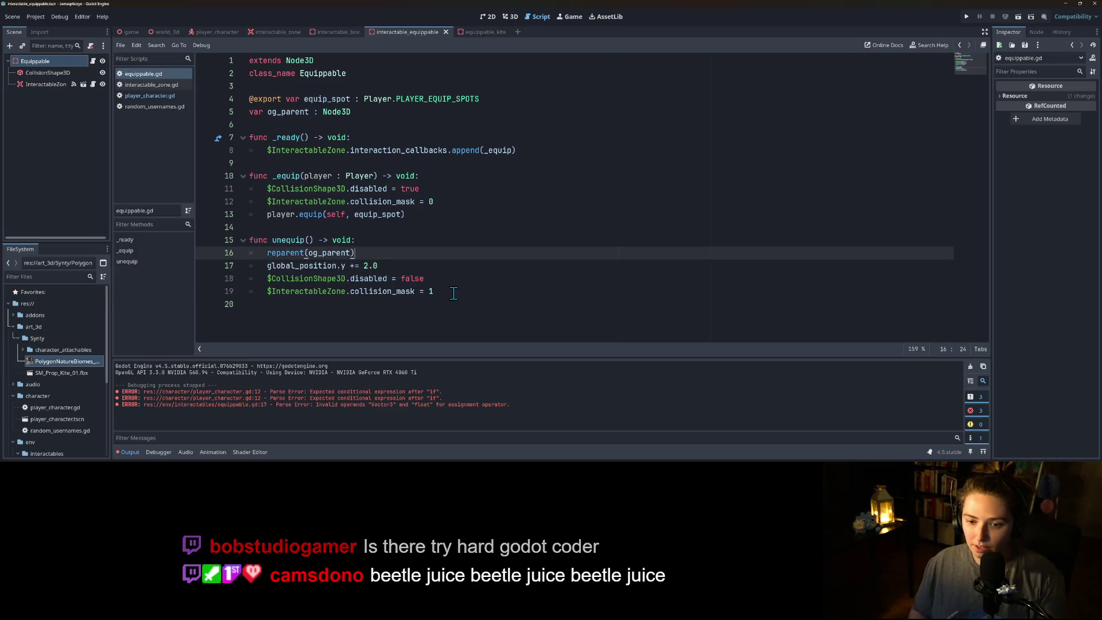
key(Up)
drag(265, 267, 389, 267)
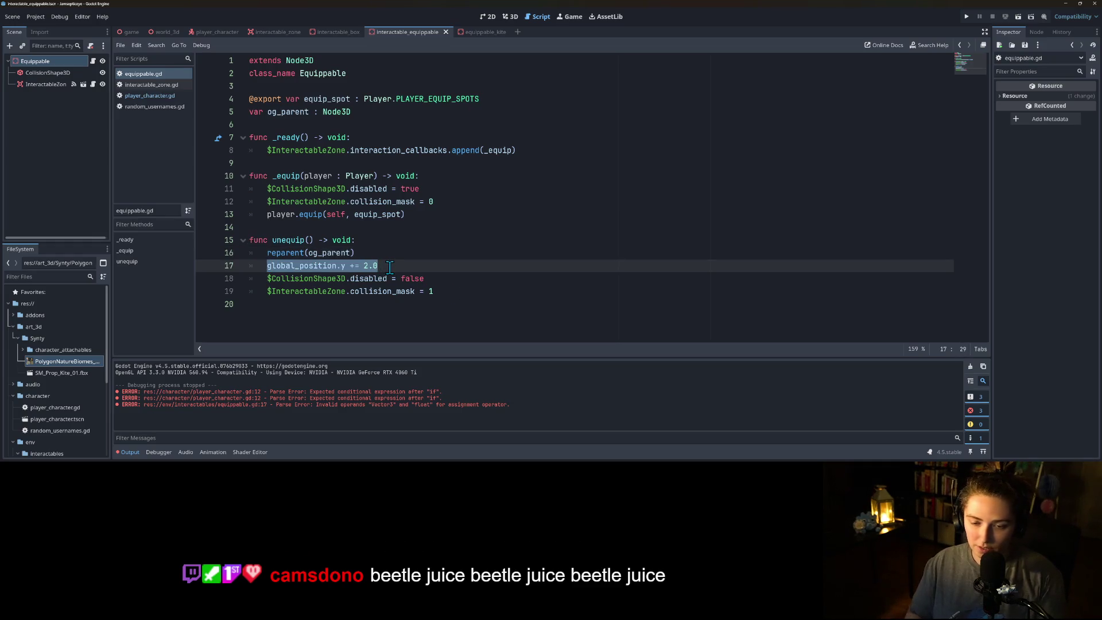
key(BackSpace)
key(BackSpace)
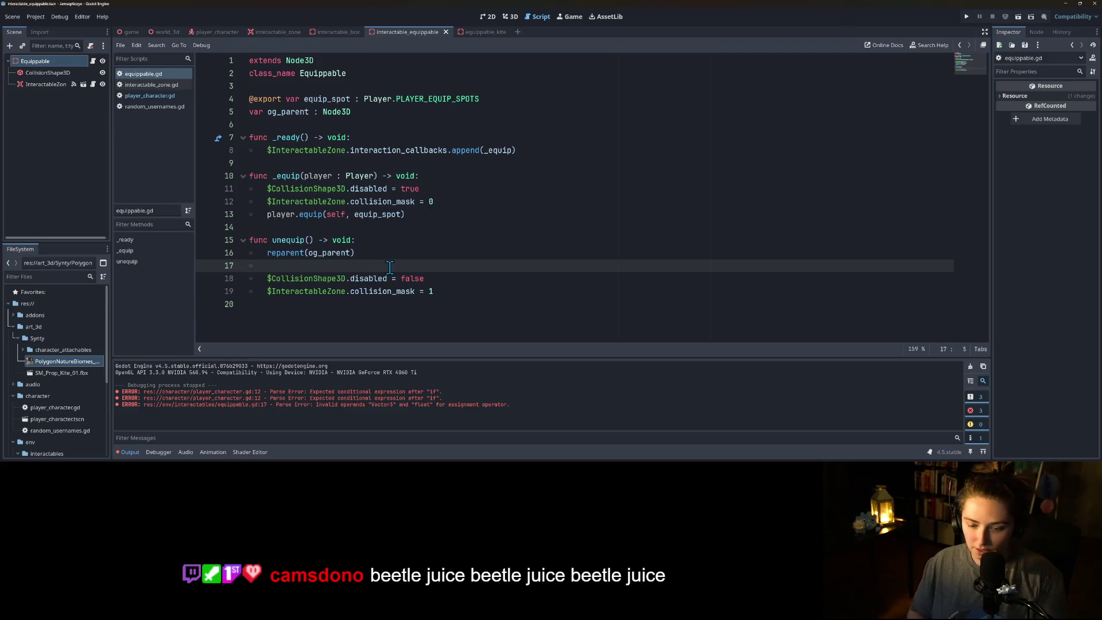
text(pply)
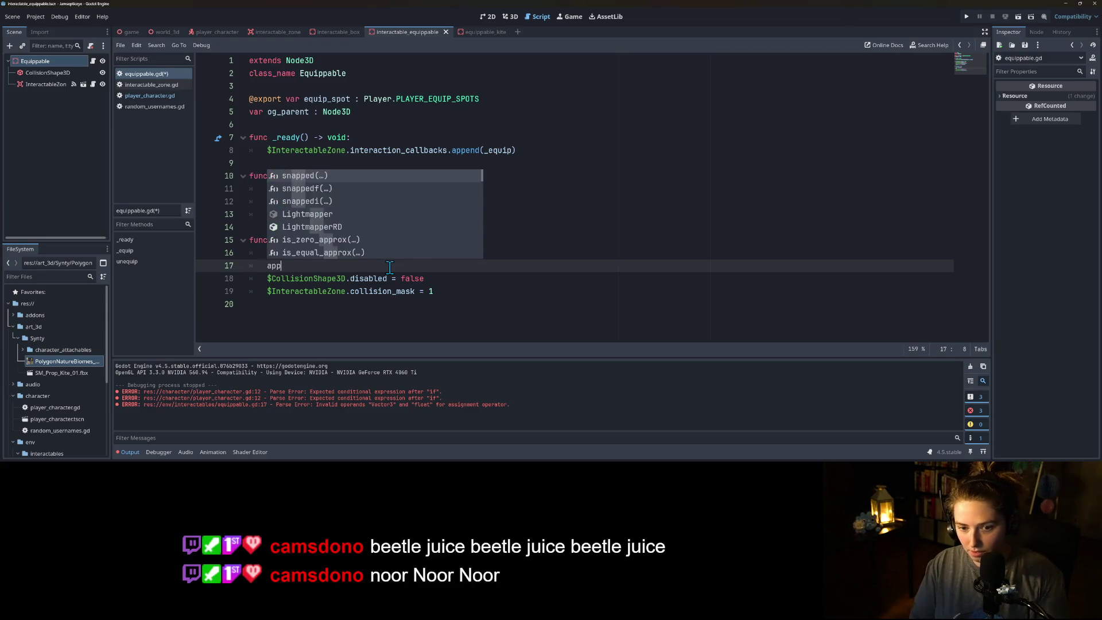
key(BackSpace)
key(BackSpace)
key(BackSpace)
text(fo)
key(BackSpace)
key(BackSpace)
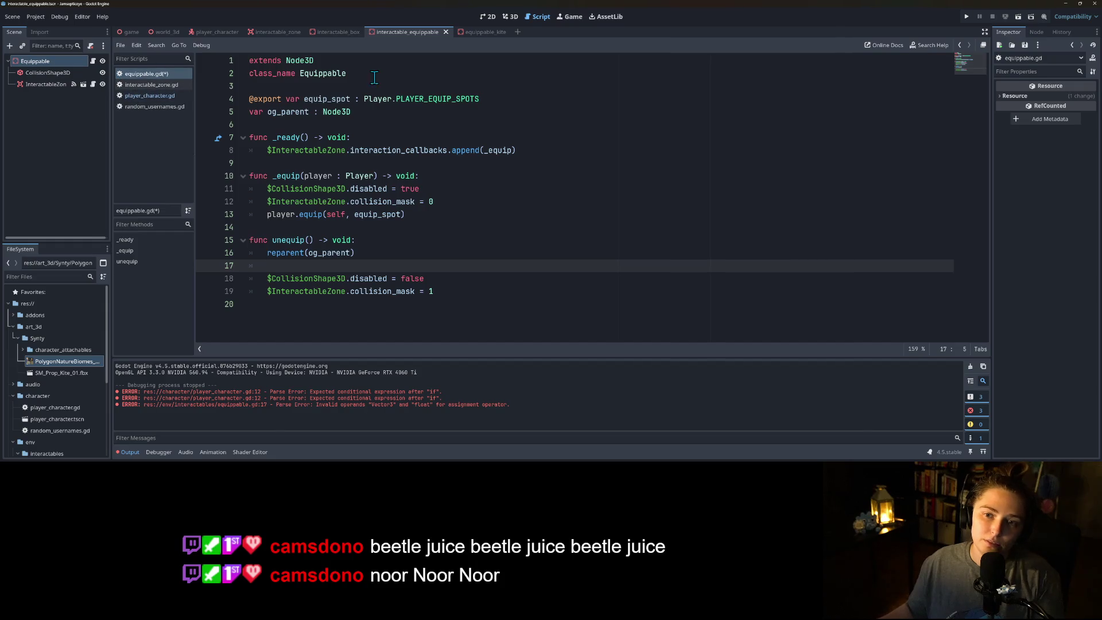
- Change the InteractableBox root node's type to RigidBody3D
click(331, 36)
right_click(55, 60)
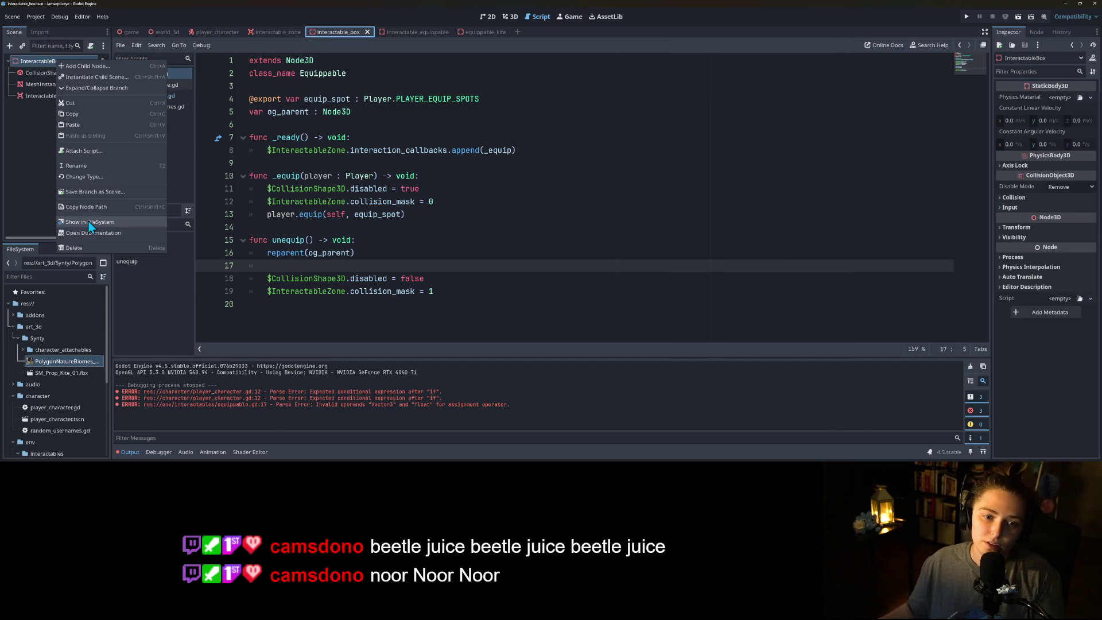
click(79, 173)
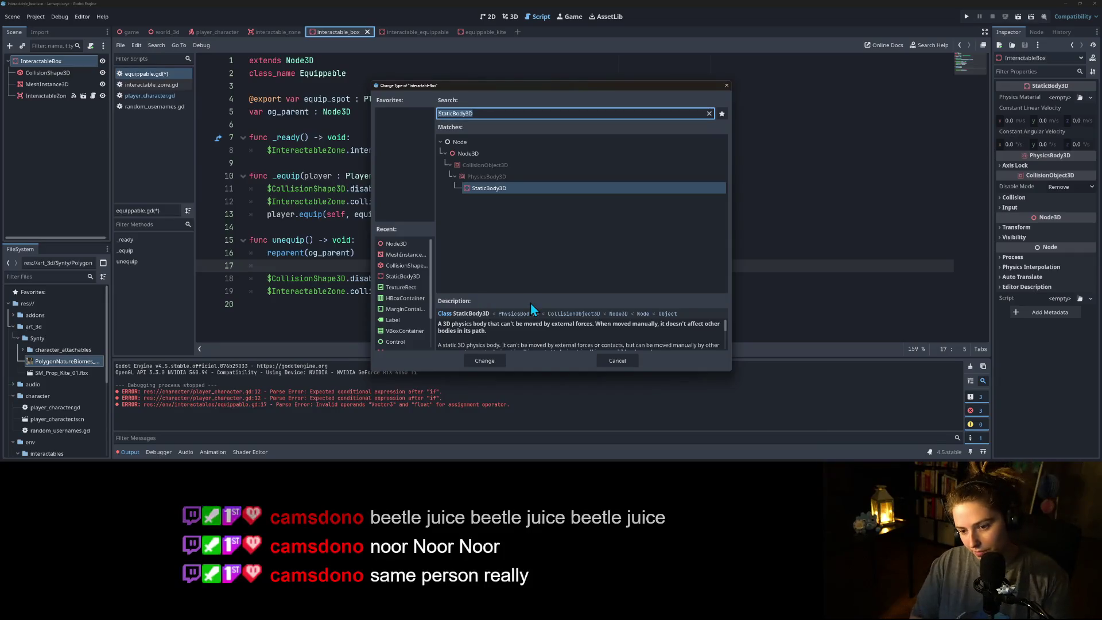
text(stat)
key(BackSpace)
key(BackSpace)
key(BackSpace)
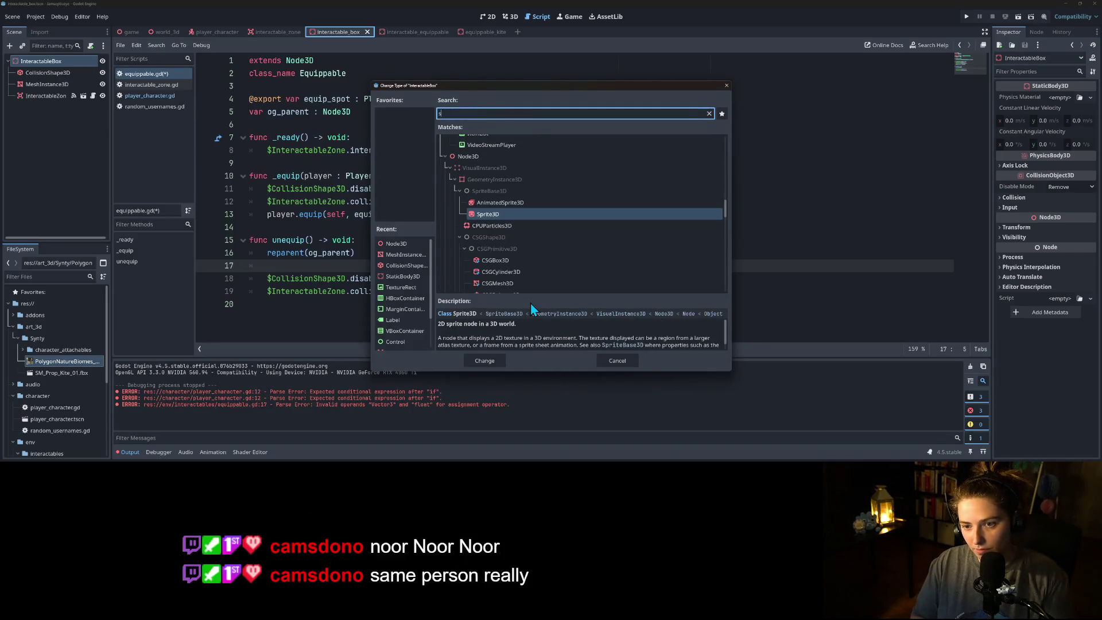
text(igid)
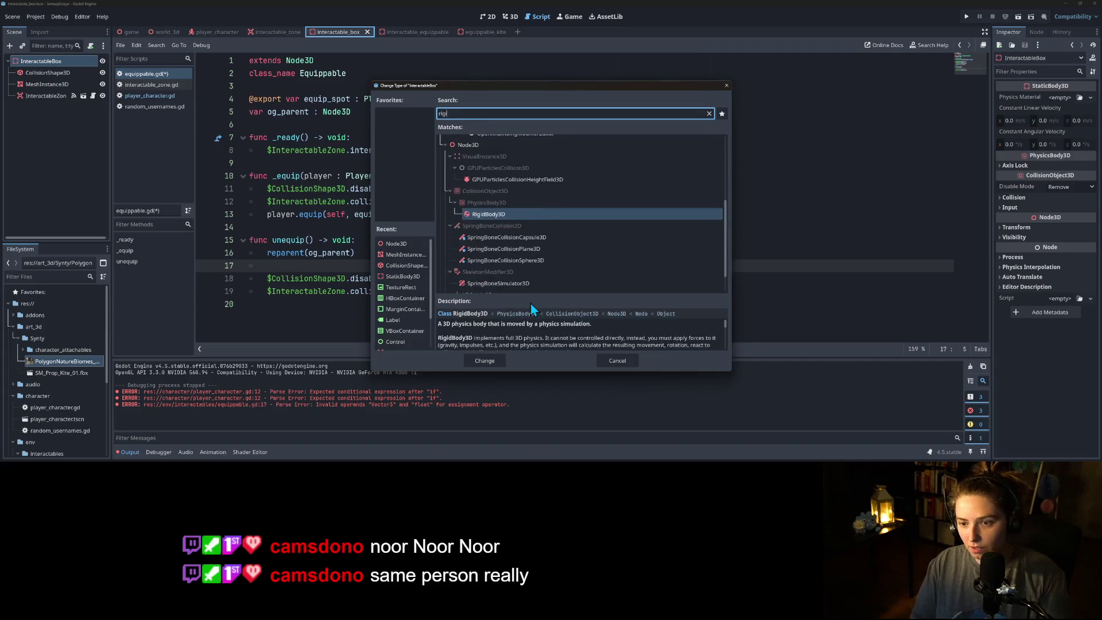
key(Return)
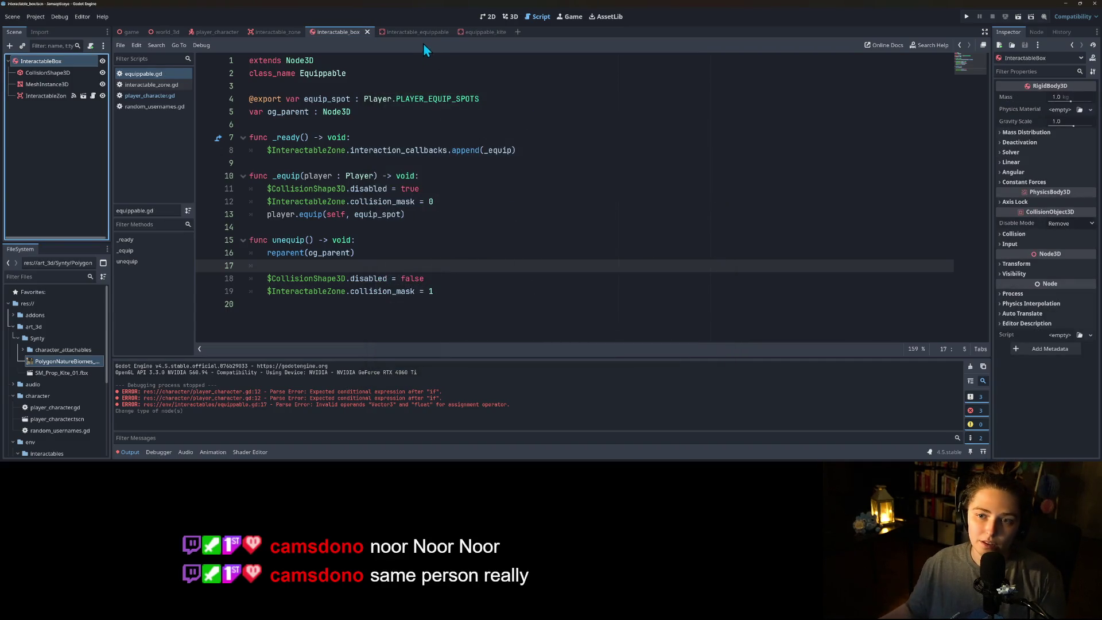
- Change the Equippable root node's type to RigidBody3D in interactable_equippable
click(427, 33)
right_click(71, 60)
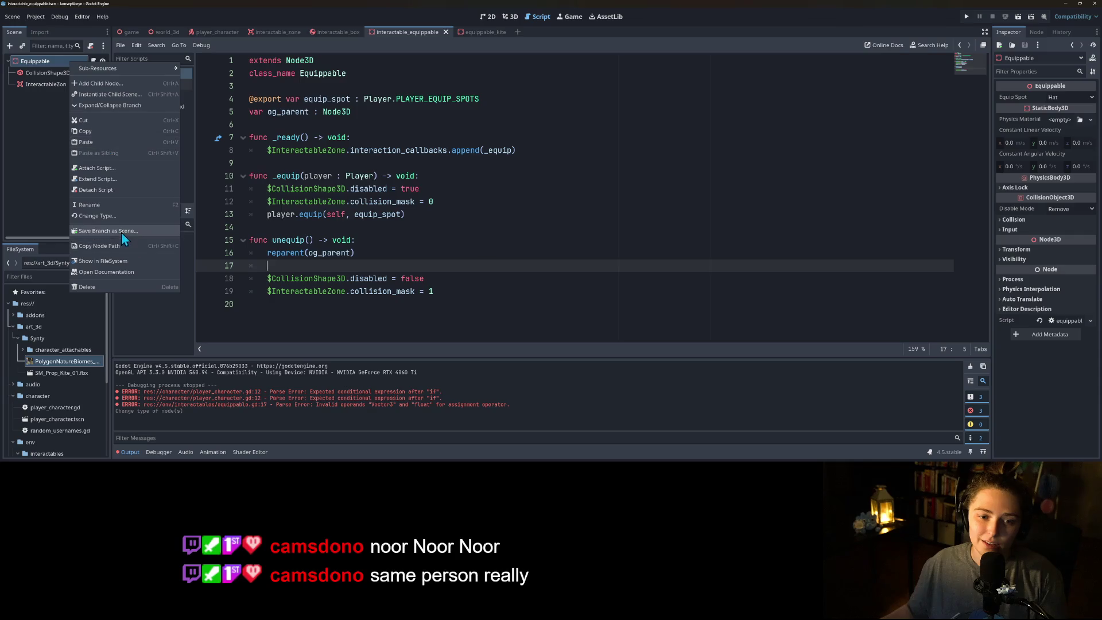
click(126, 216)
text(rigid)
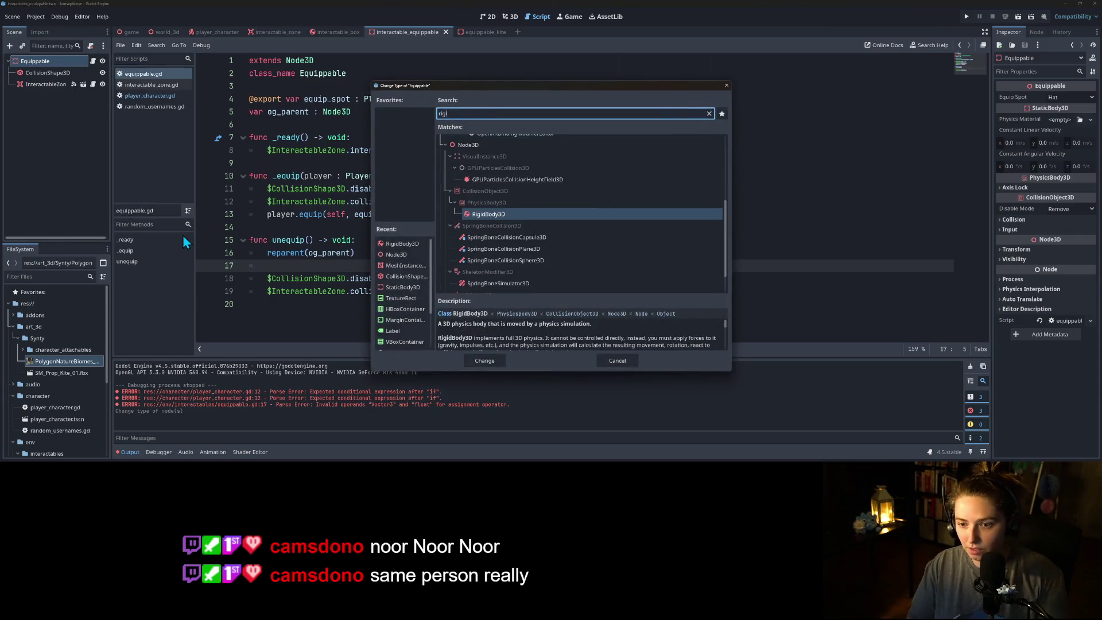
key(Return)
click(331, 265)
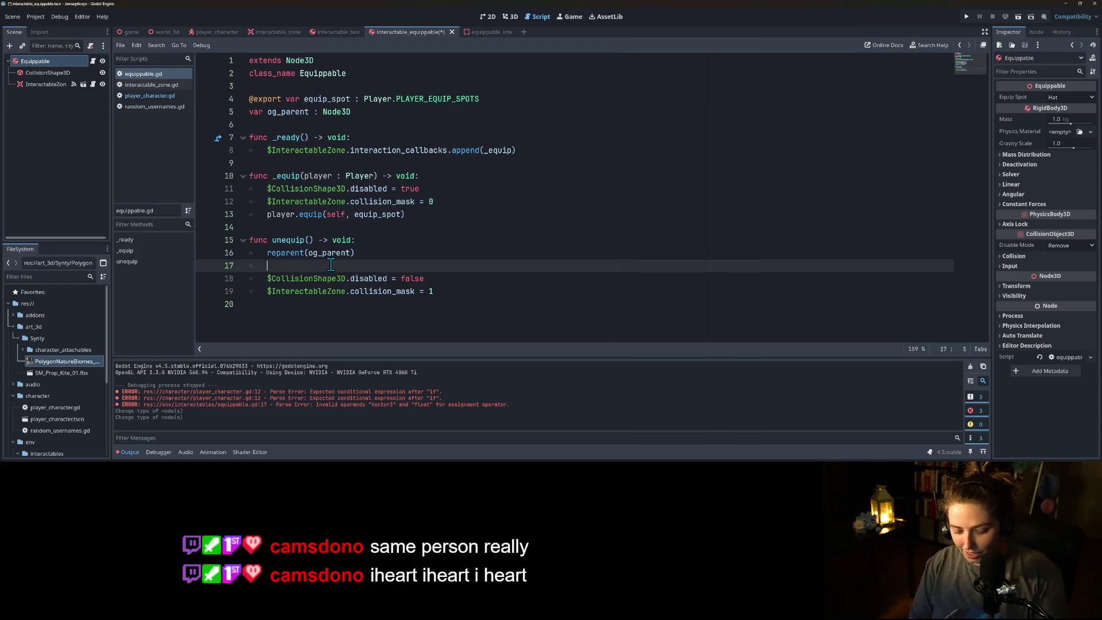
- Make equippable.gd extend RigidBody3D instead of Node3D
text(appl)
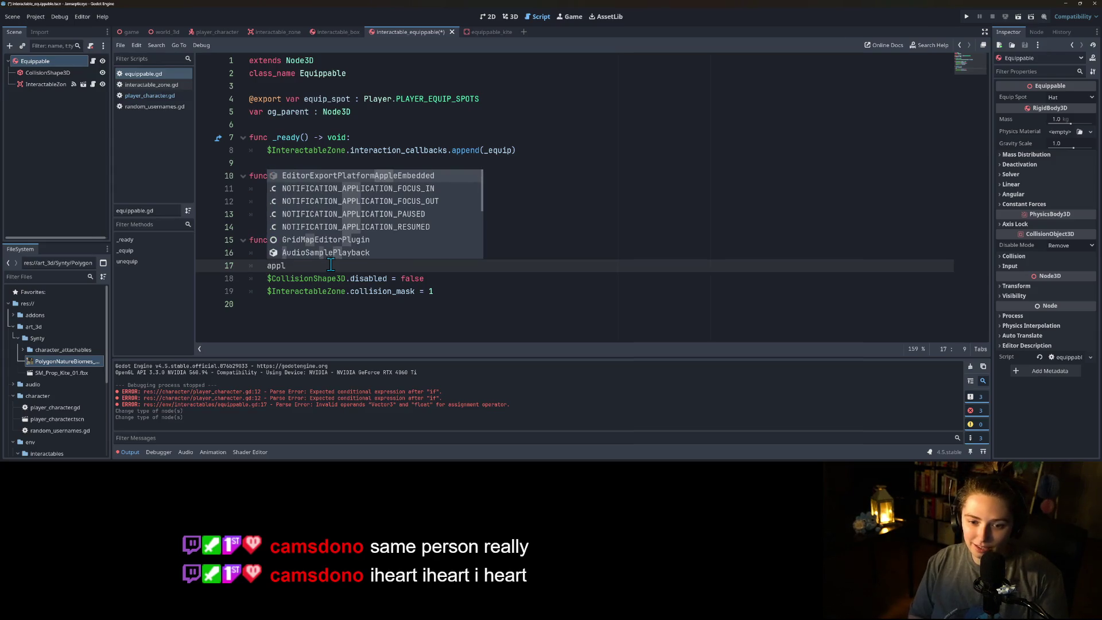
text(y)
key(ctrl+BackSpace)
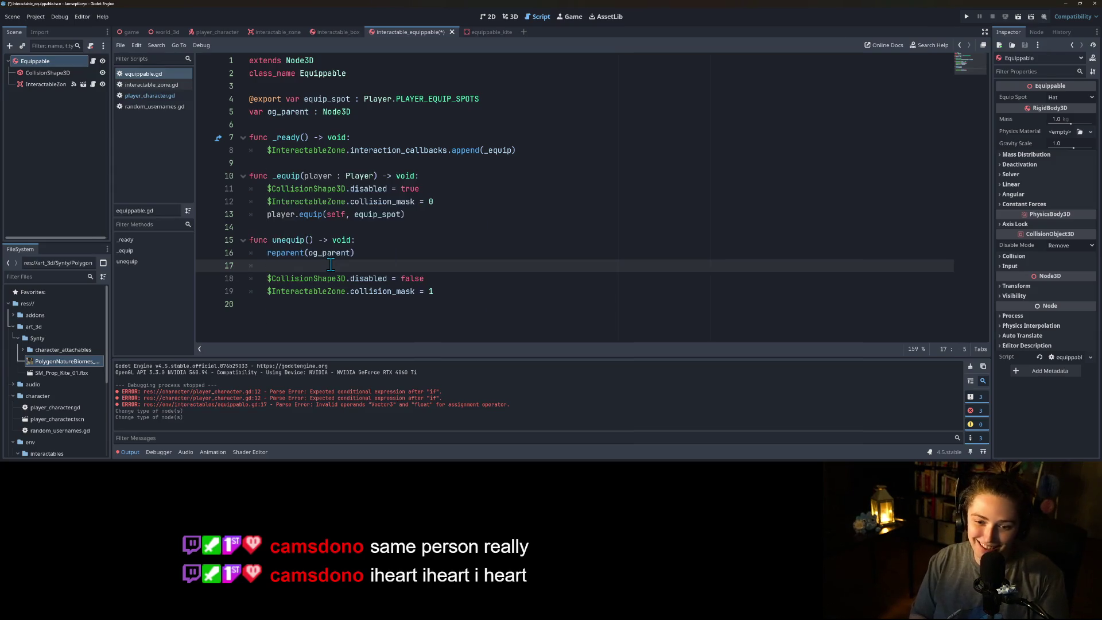
double_click(299, 61)
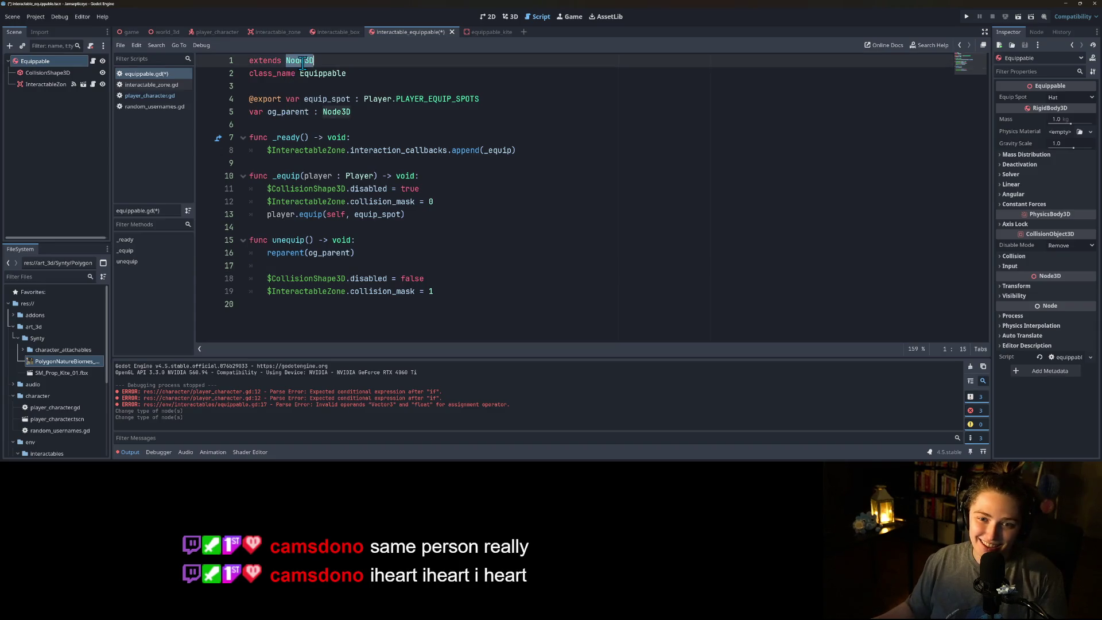
text(Rigid)
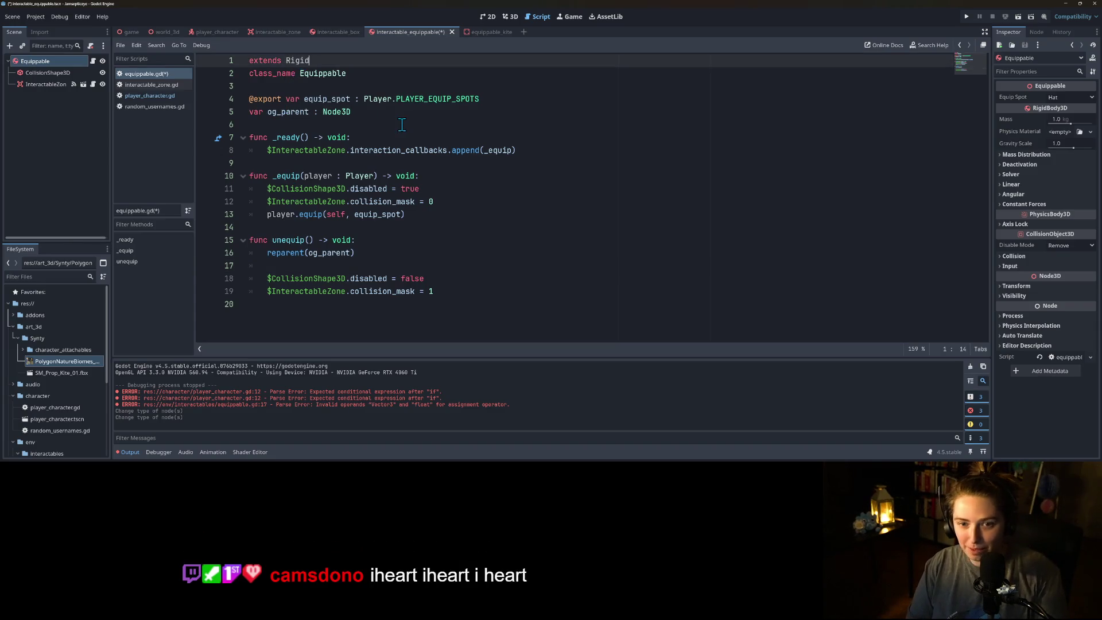
key(Down)
key(Return)
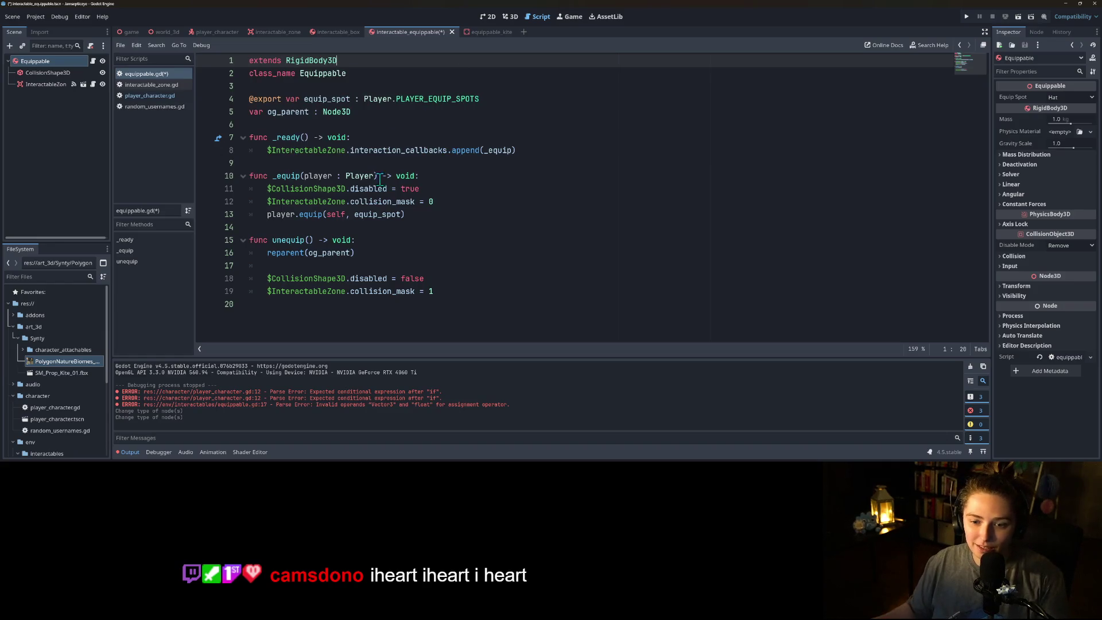
- Call apply_central_force(Vector3(0, 2.0, 0)) in unequip after reparenting, and save
click(341, 265)
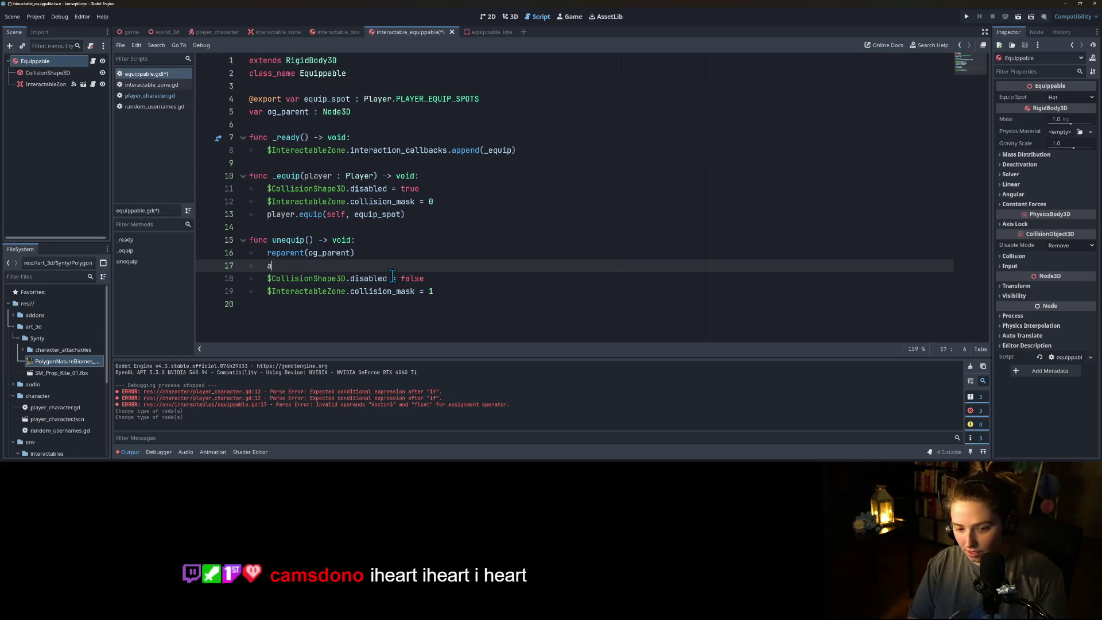
text(pp)
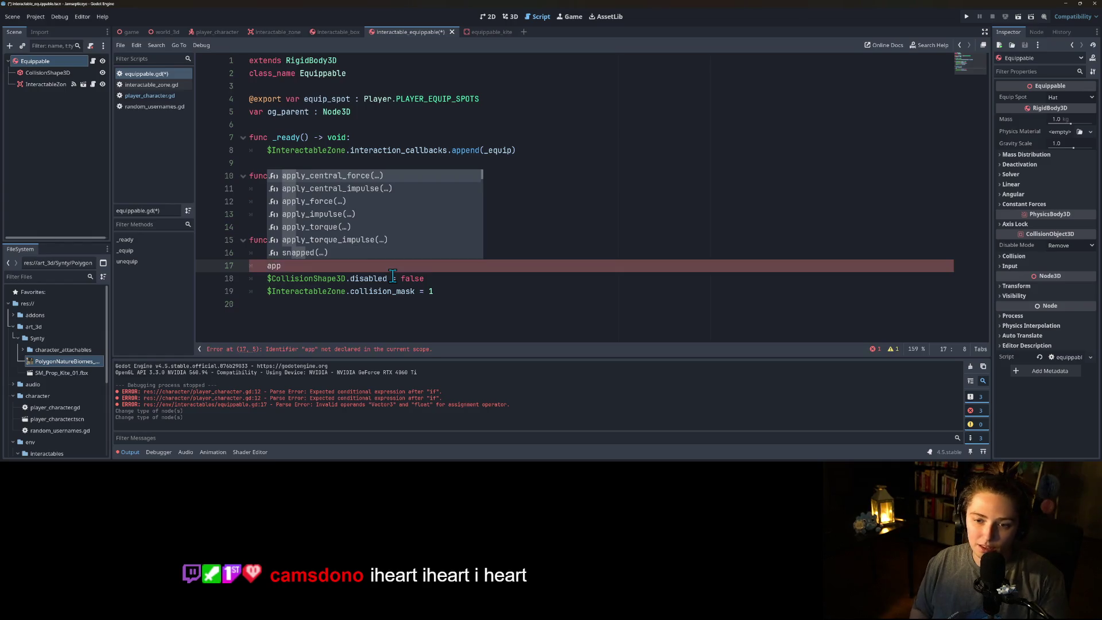
key(Return)
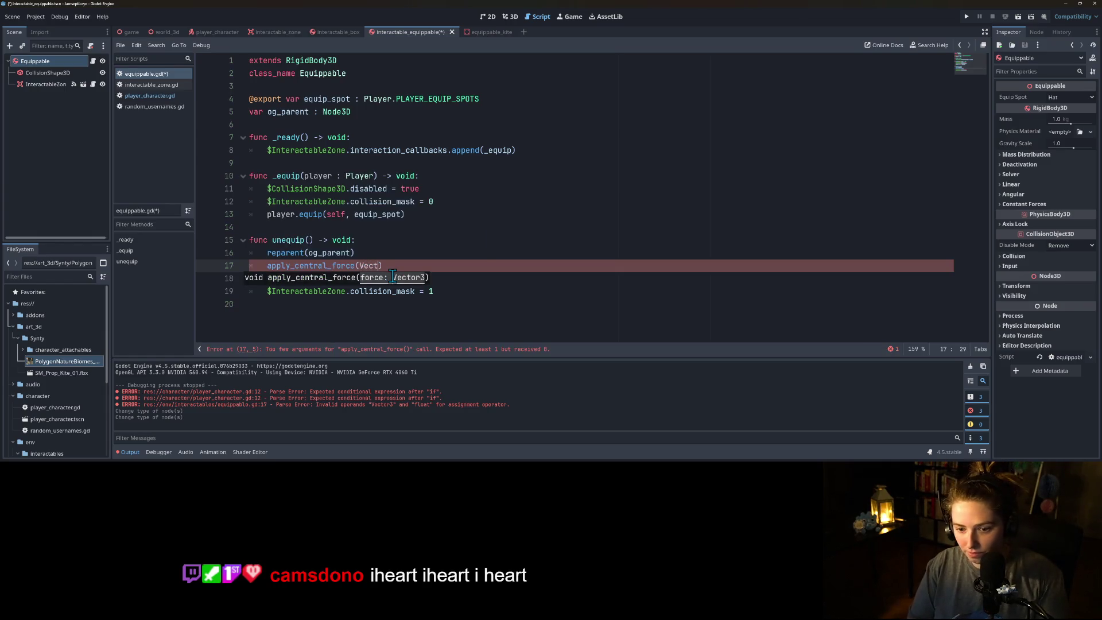
text(or3.)
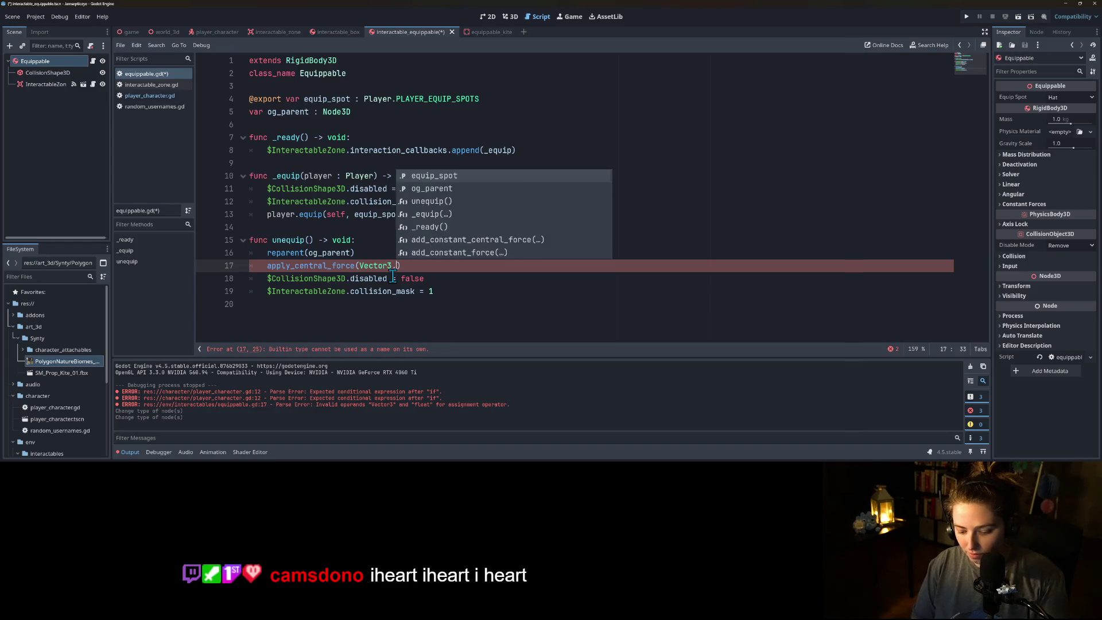
text(UP)
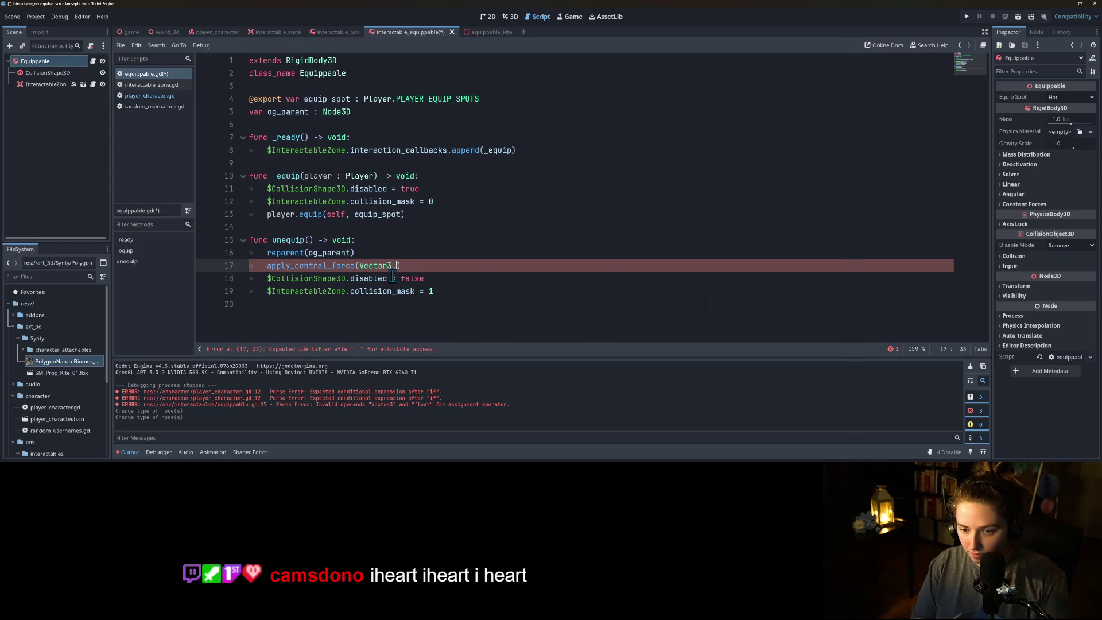
text((0, 2)
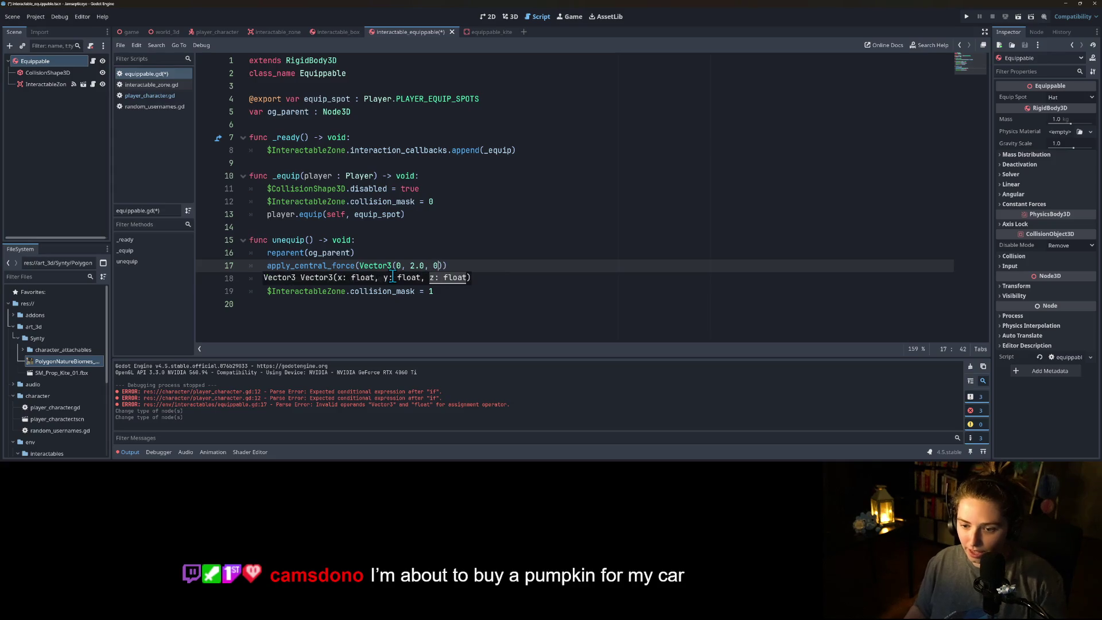
key(ctrl+s)
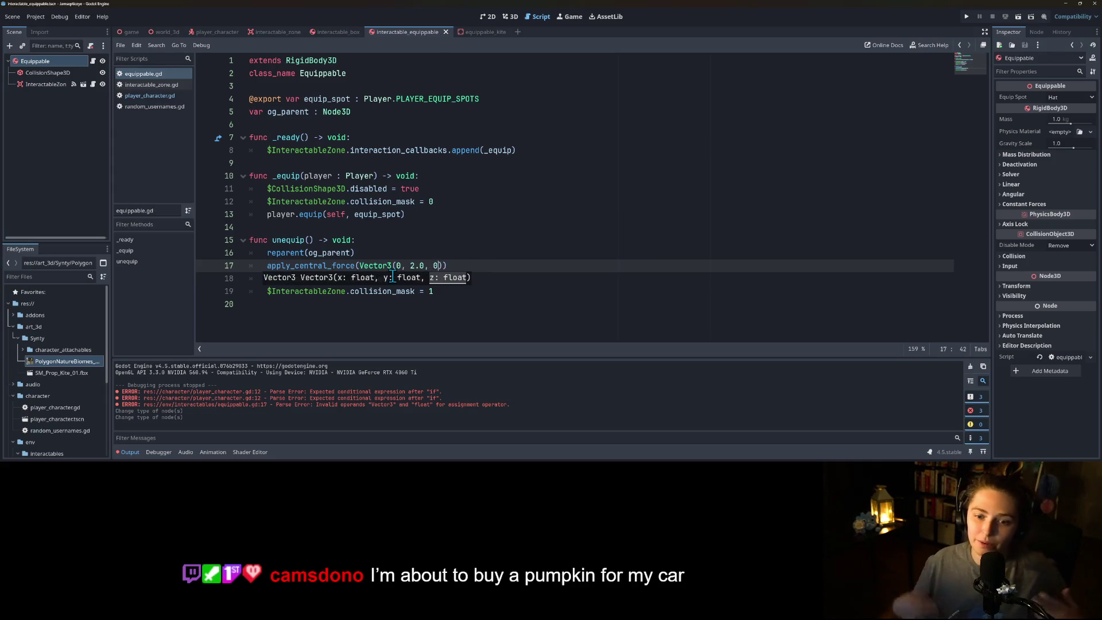
click(476, 268)
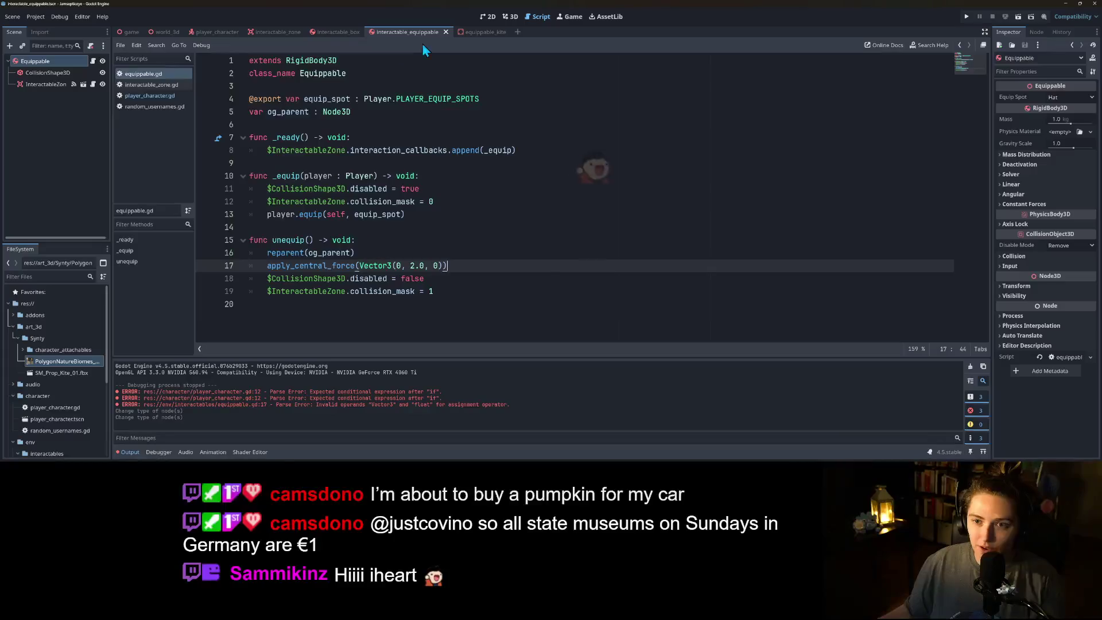
- Duplicate EquippableKite in world_3d's 3D view and move the copy left
click(166, 31)
click(462, 280)
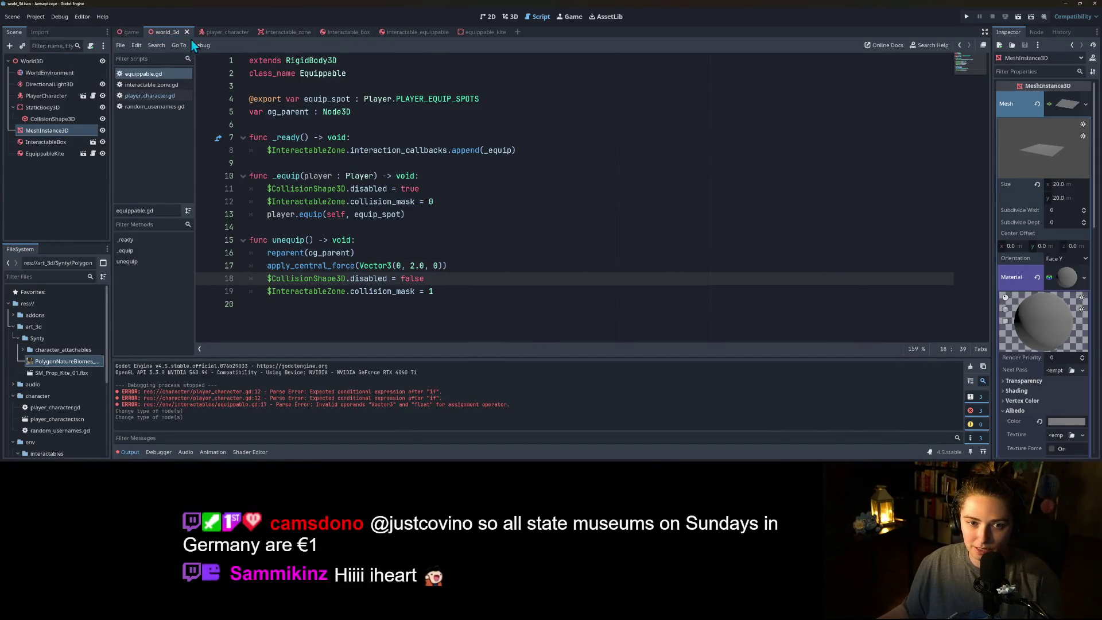
click(503, 18)
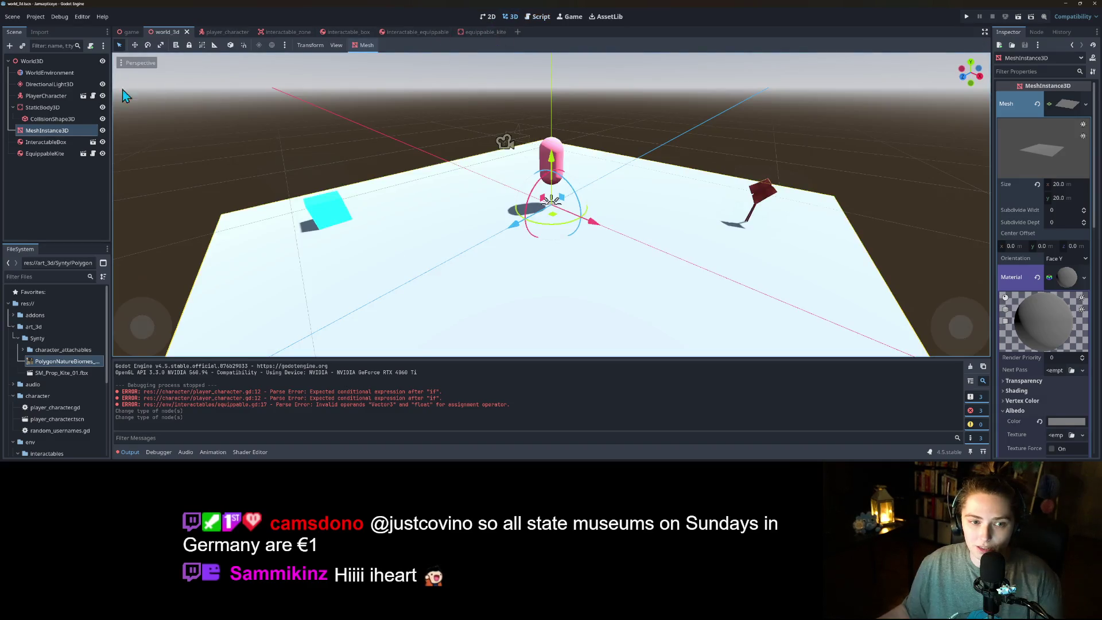
click(52, 154)
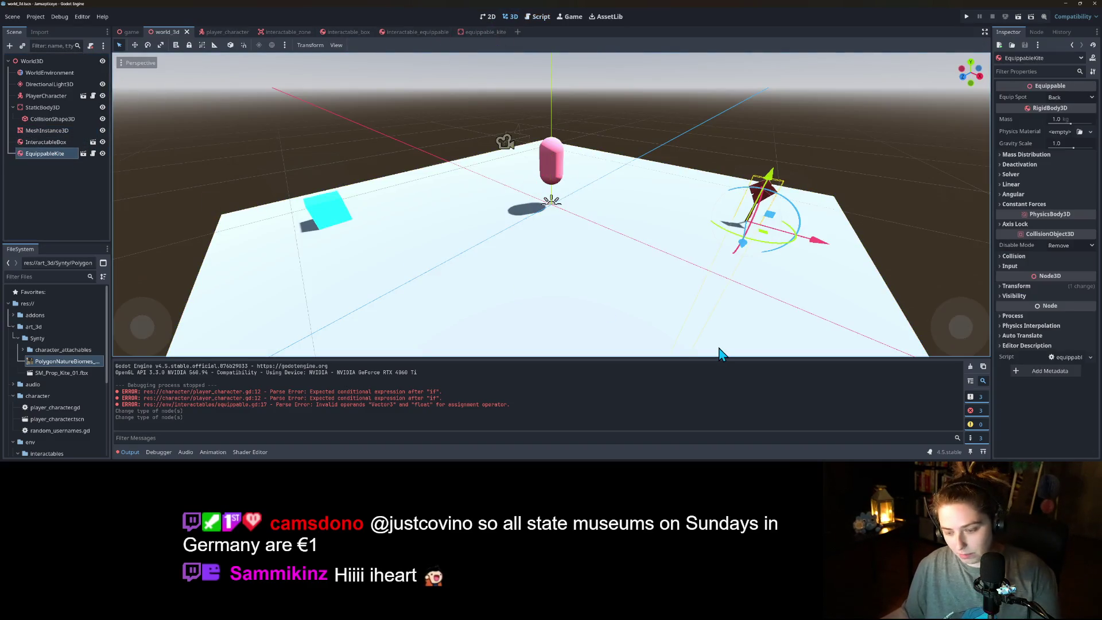
key(ctrl+d)
key(g)
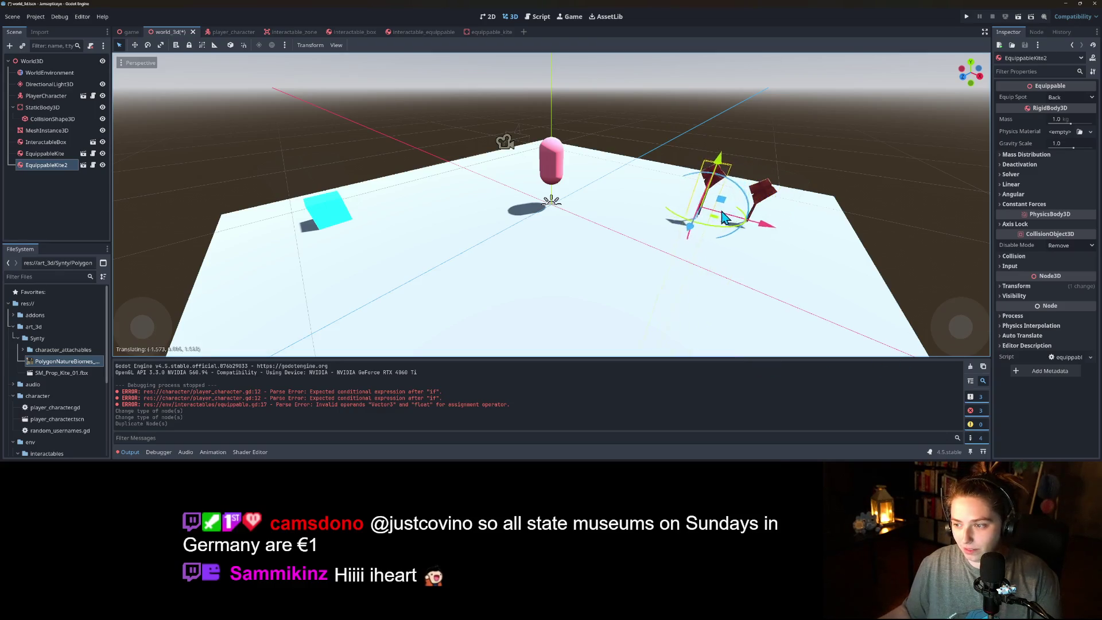
click(706, 217)
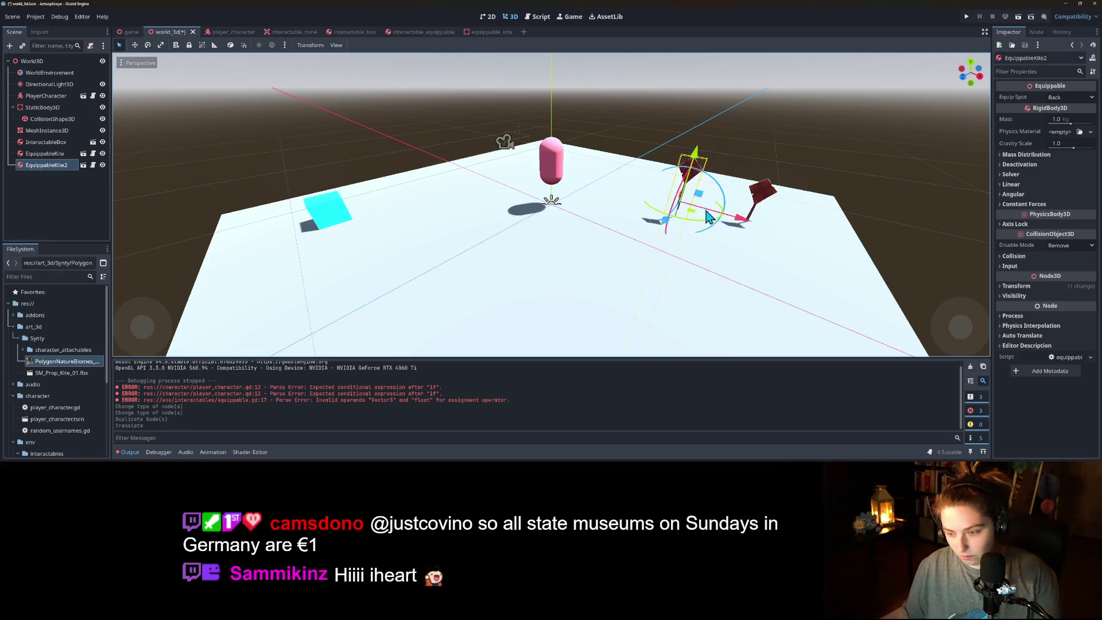
key(ctrl+z)
key(g)
click(710, 224)
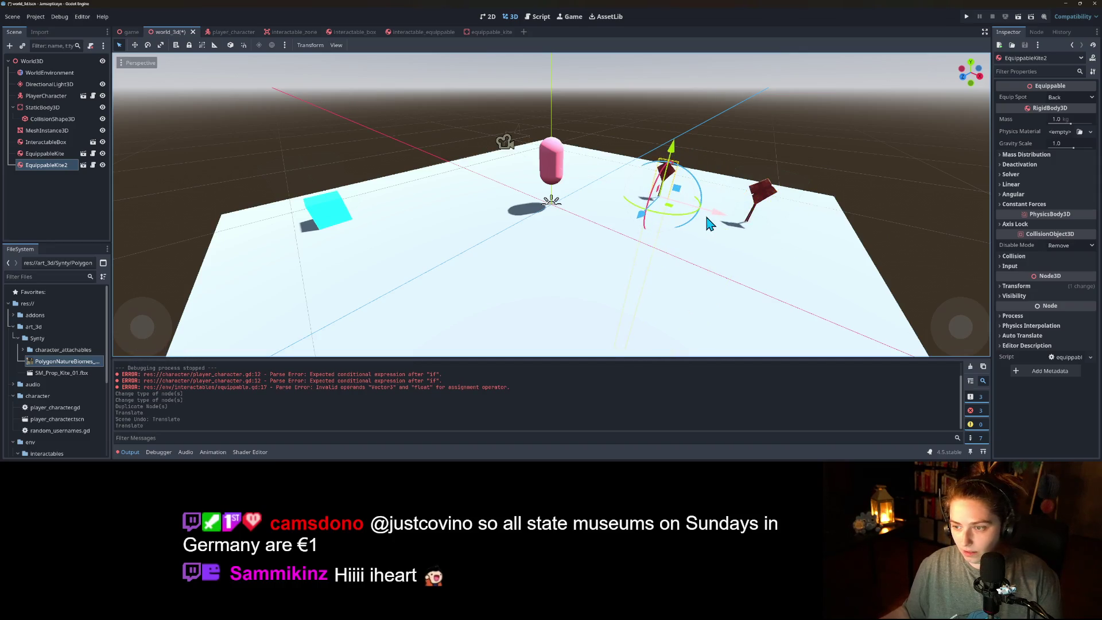
- Place EquippableKite2 on the player capsule, save world_3d, and open the kite's script
key(g)
click(584, 198)
key(ctrl+s)
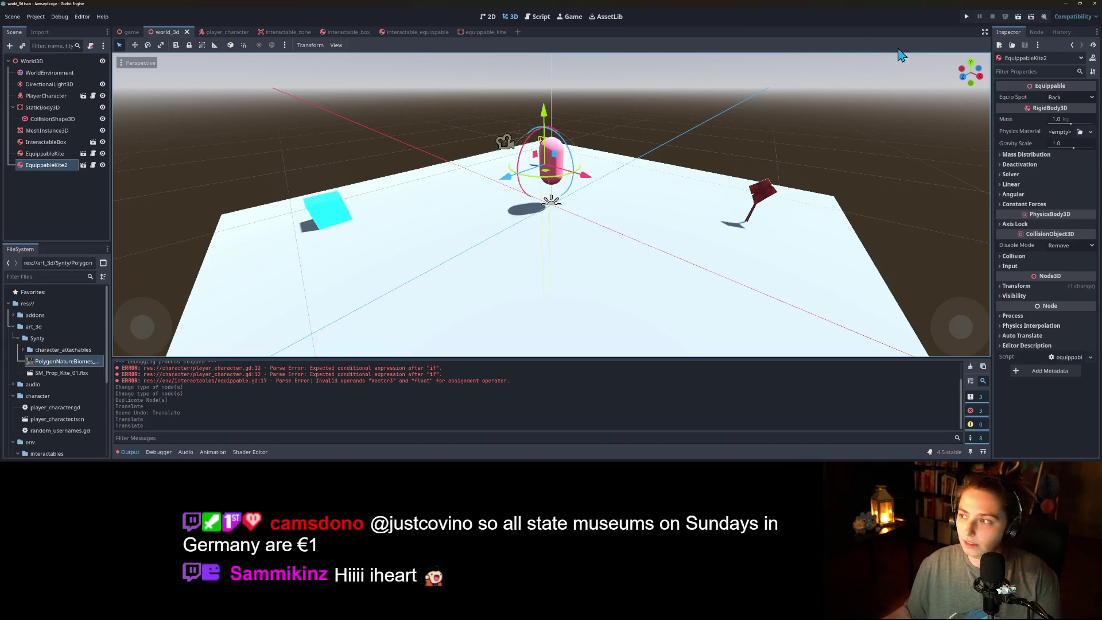
click(481, 33)
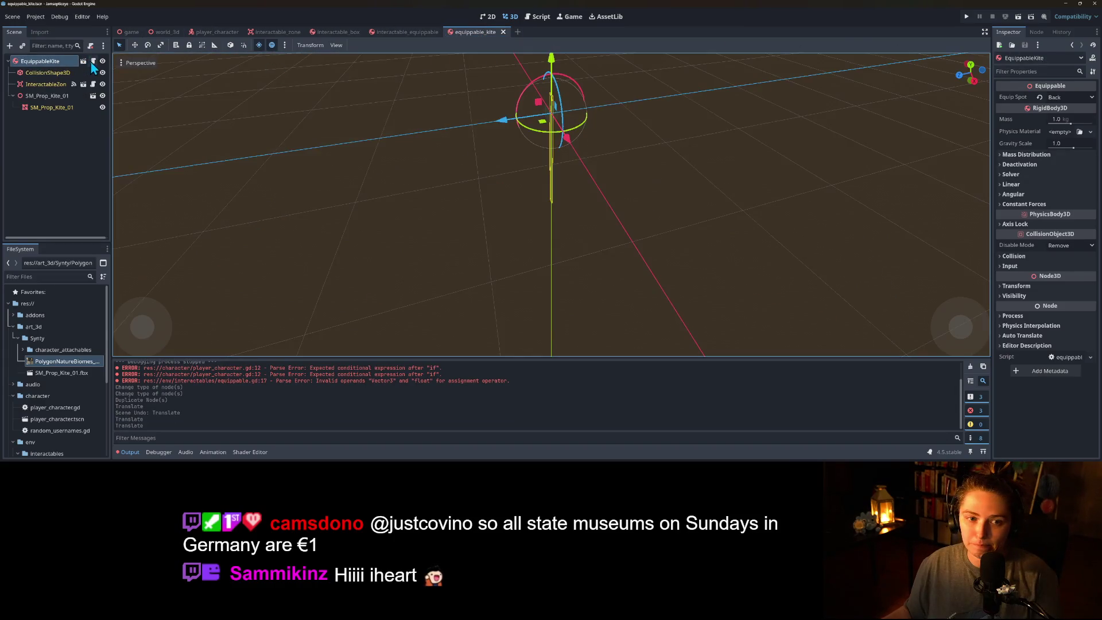
click(92, 61)
- Add og_parent = get_parent() as the first line of _ready and save
double_click(278, 111)
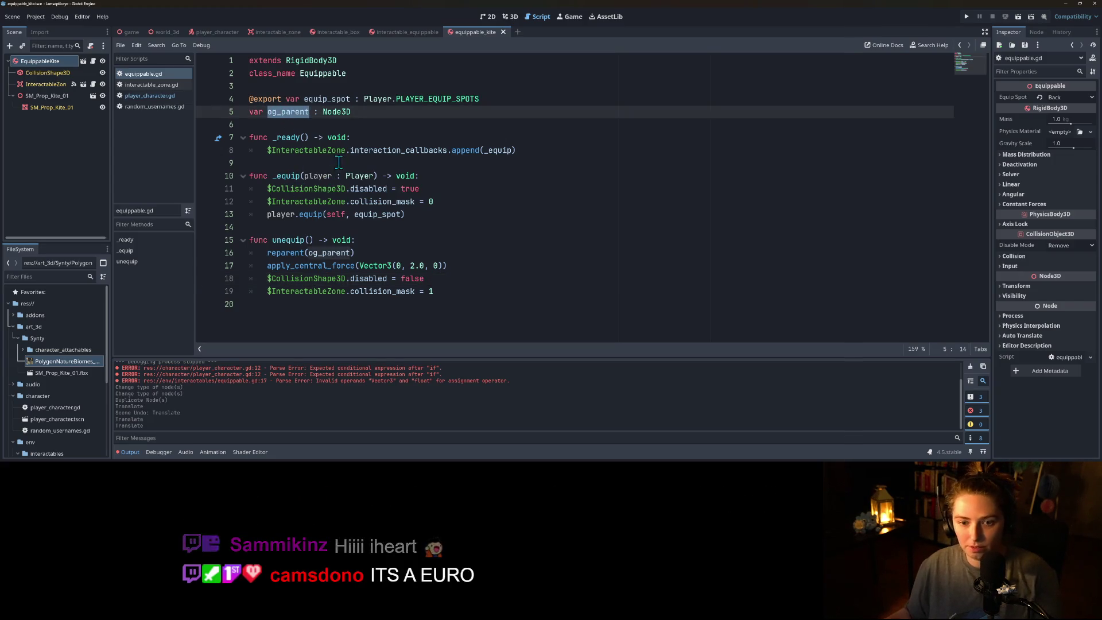
click(392, 151)
click(396, 137)
key(Return)
text(og_parent)
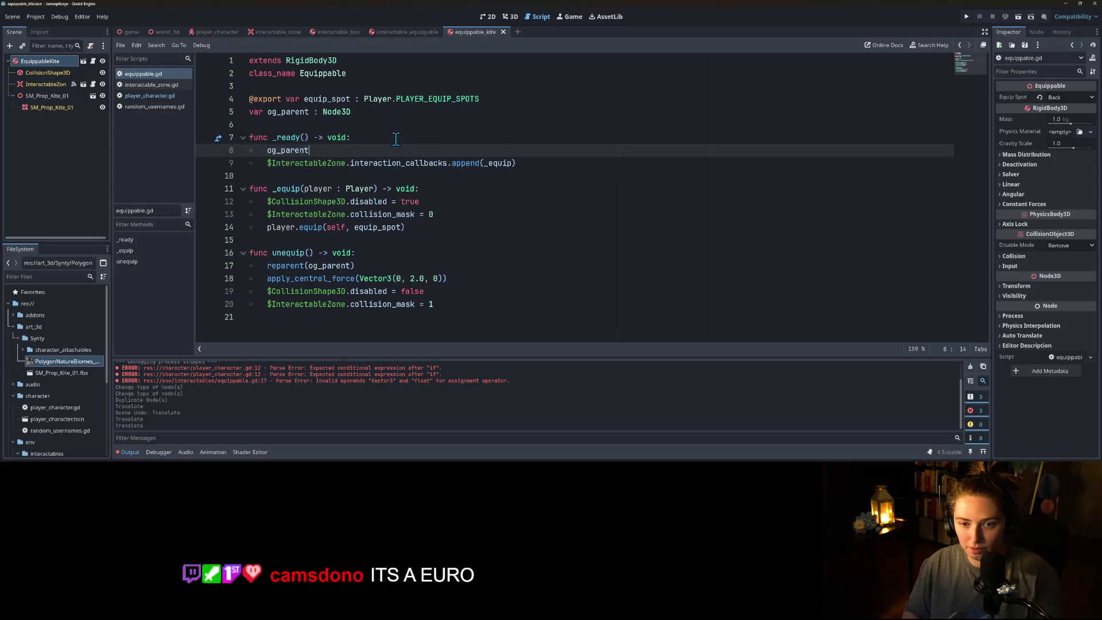
text( = )
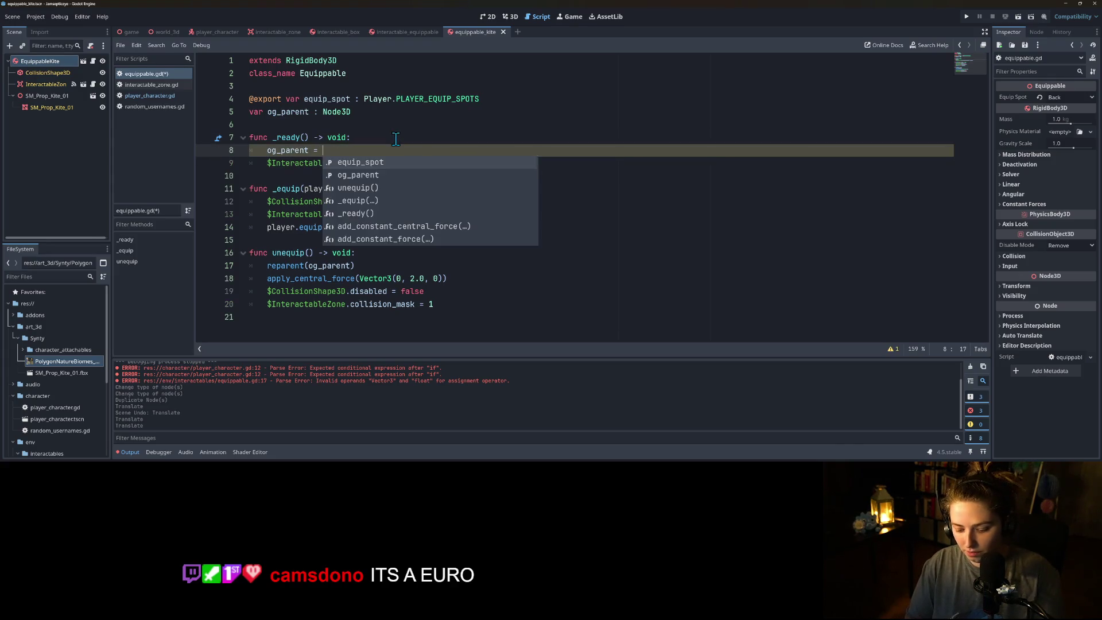
text(get_parent_node_3d()
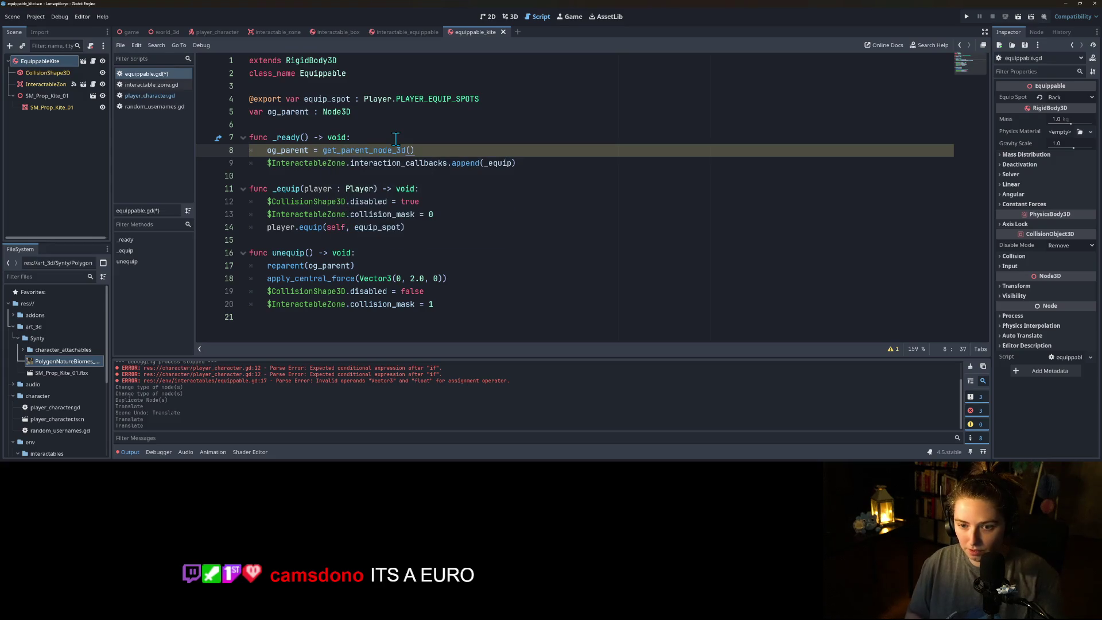
key(BackSpace)
key(BackSpace)
key(BackSpace)
text(())
key(ctrl+s)
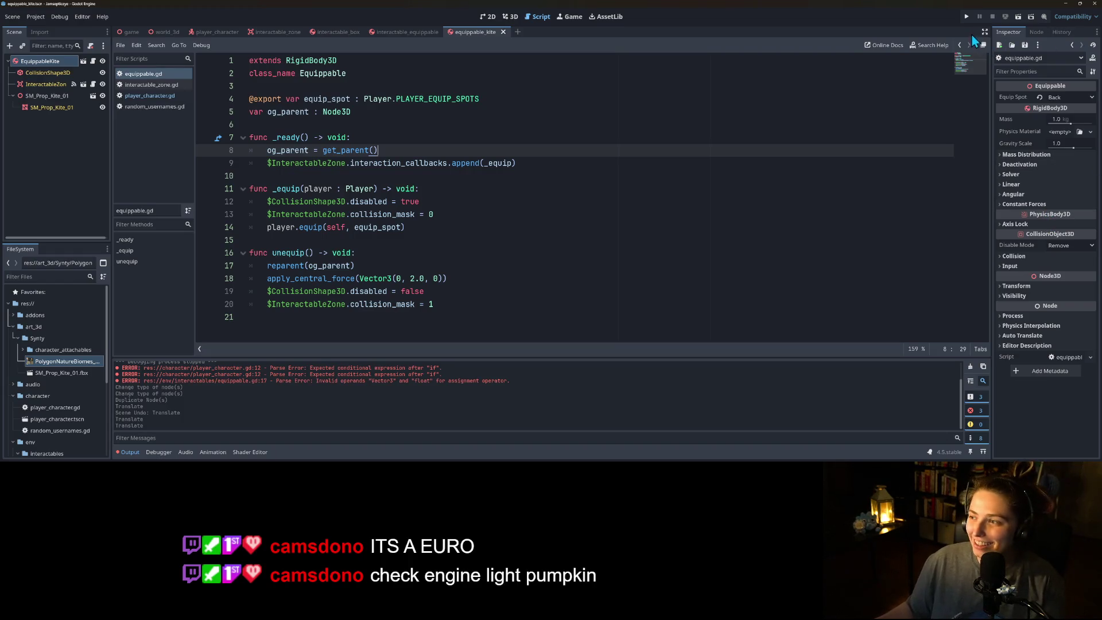
- Run the game, orbit the camera around the capsule to watch the kites, then close it
click(967, 18)
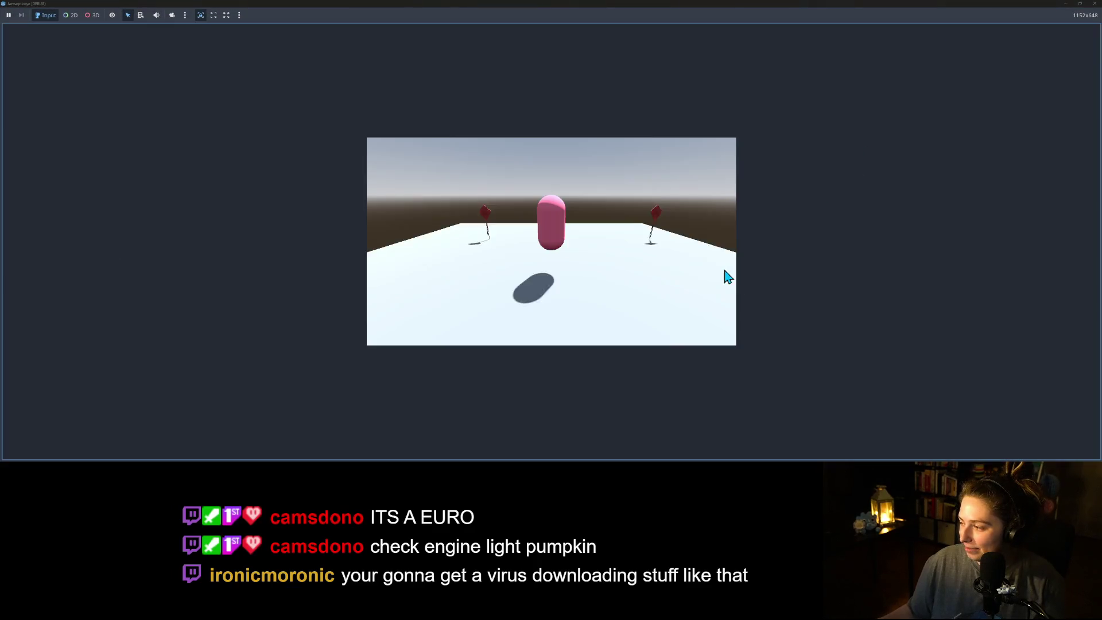
key(Left)
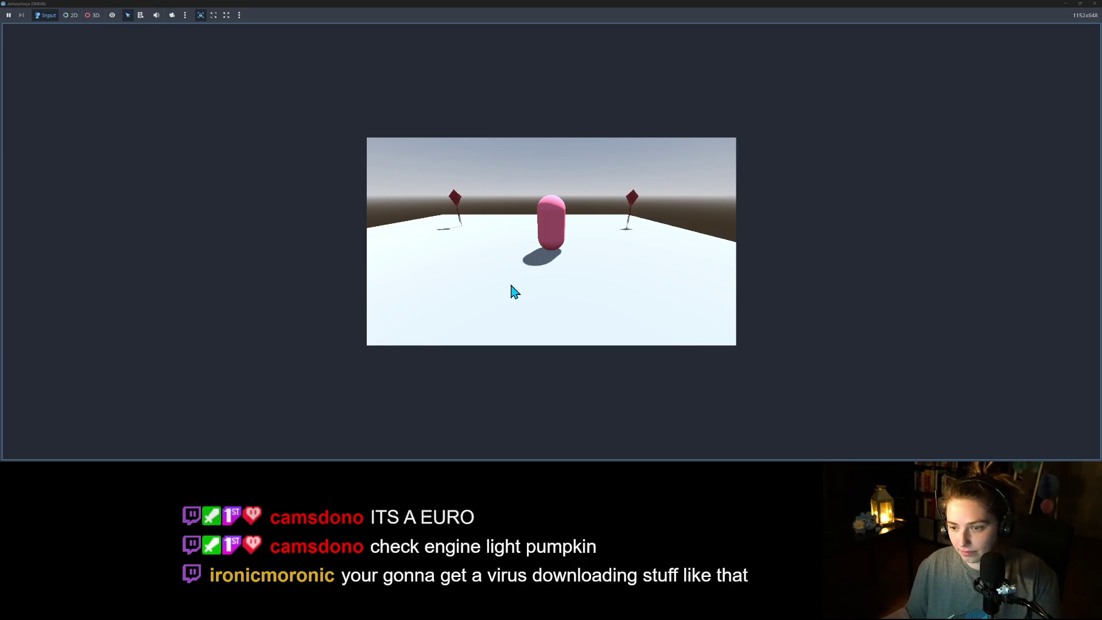
key(Left)
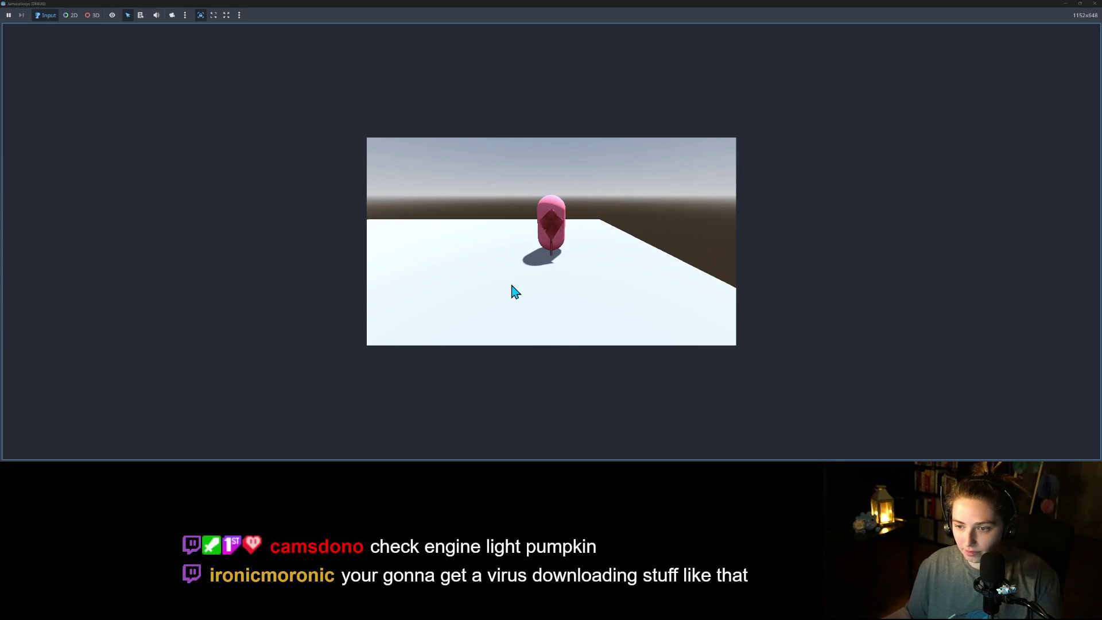
key(Left)
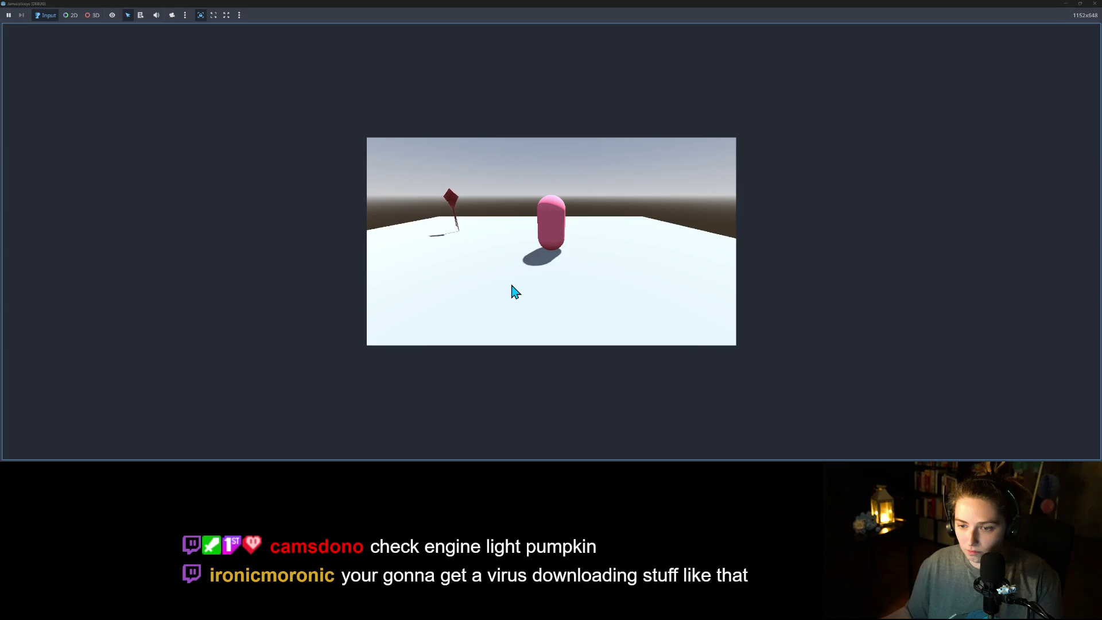
key(Left)
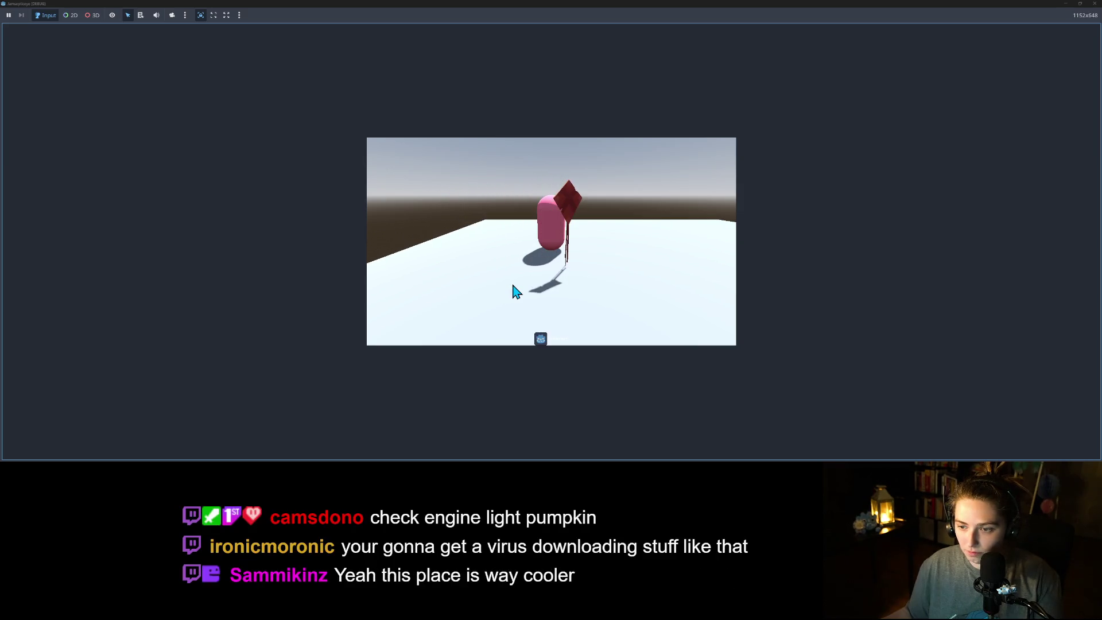
key(Left)
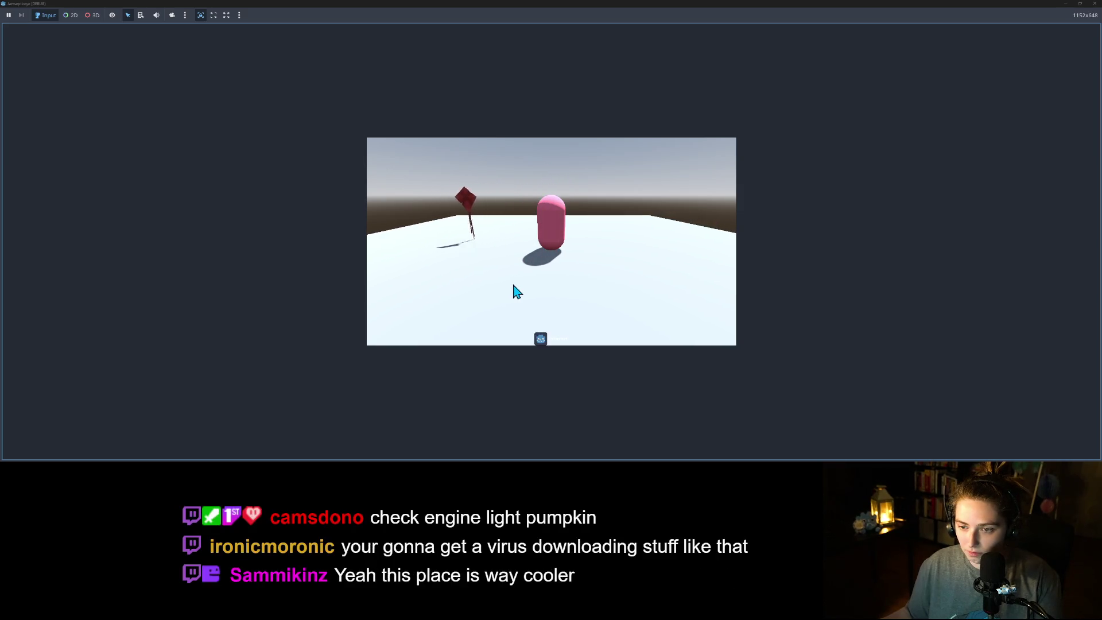
key(Left)
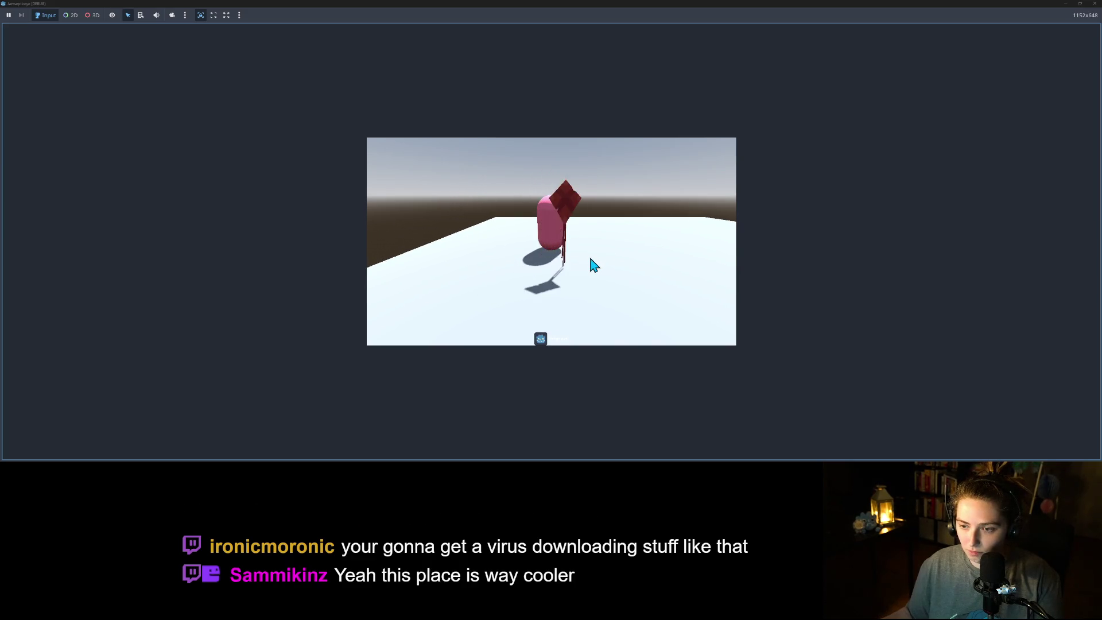
key(Left)
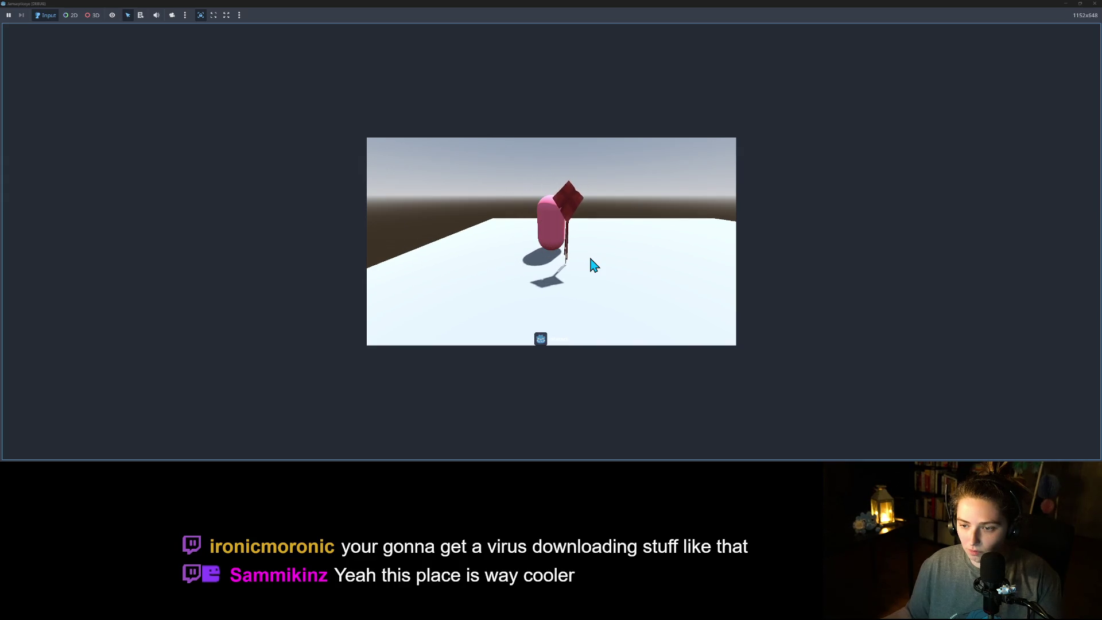
key(Left)
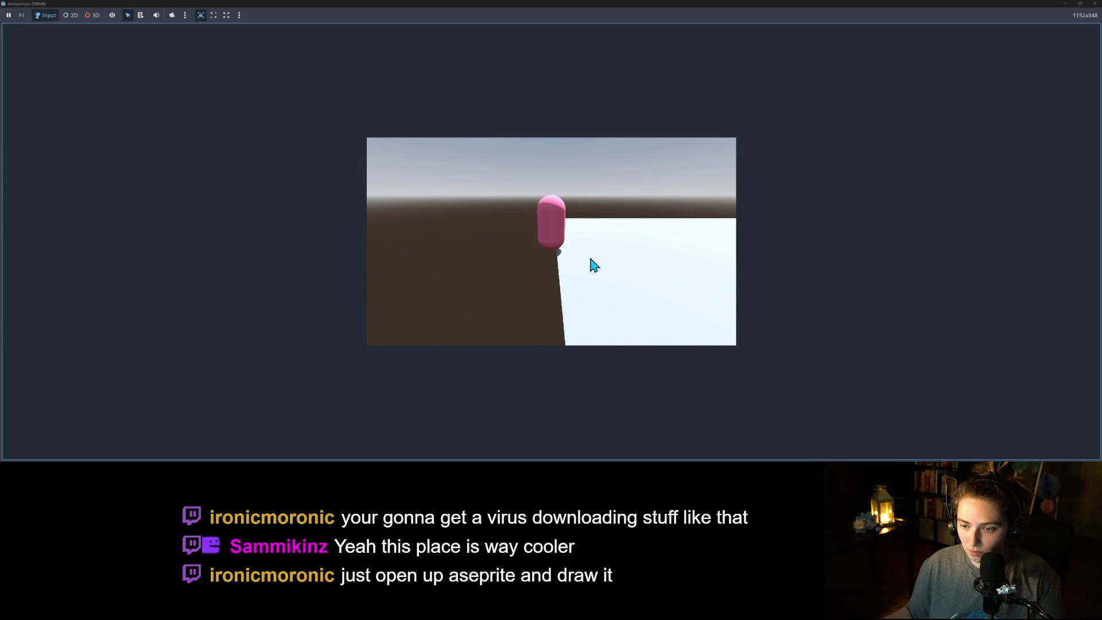
key(Left)
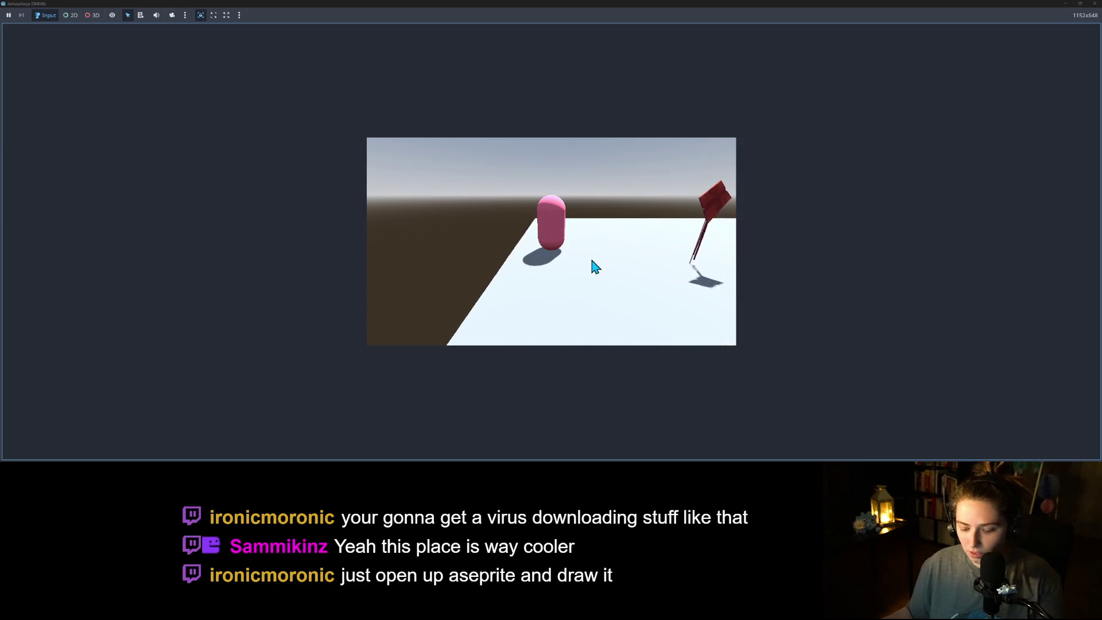
key(Left)
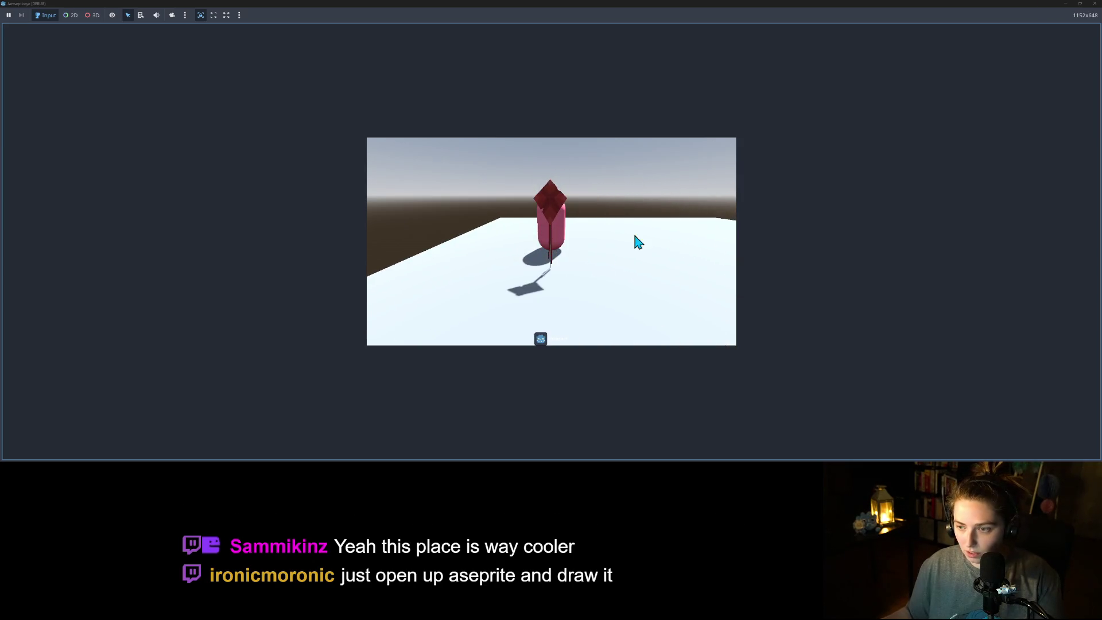
click(1094, 4)
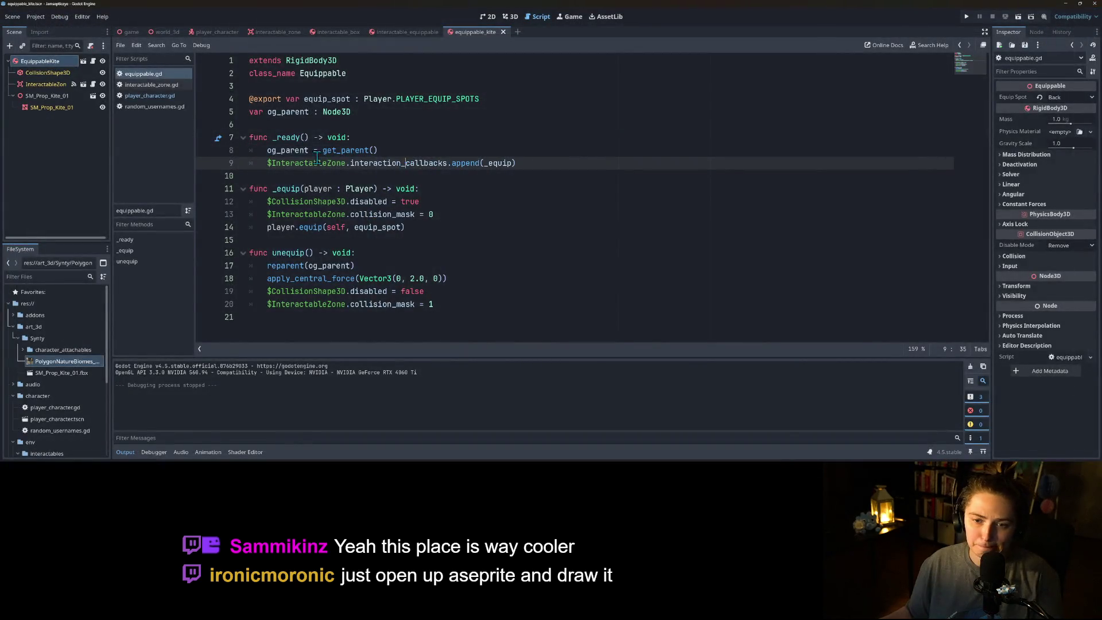
click(171, 85)
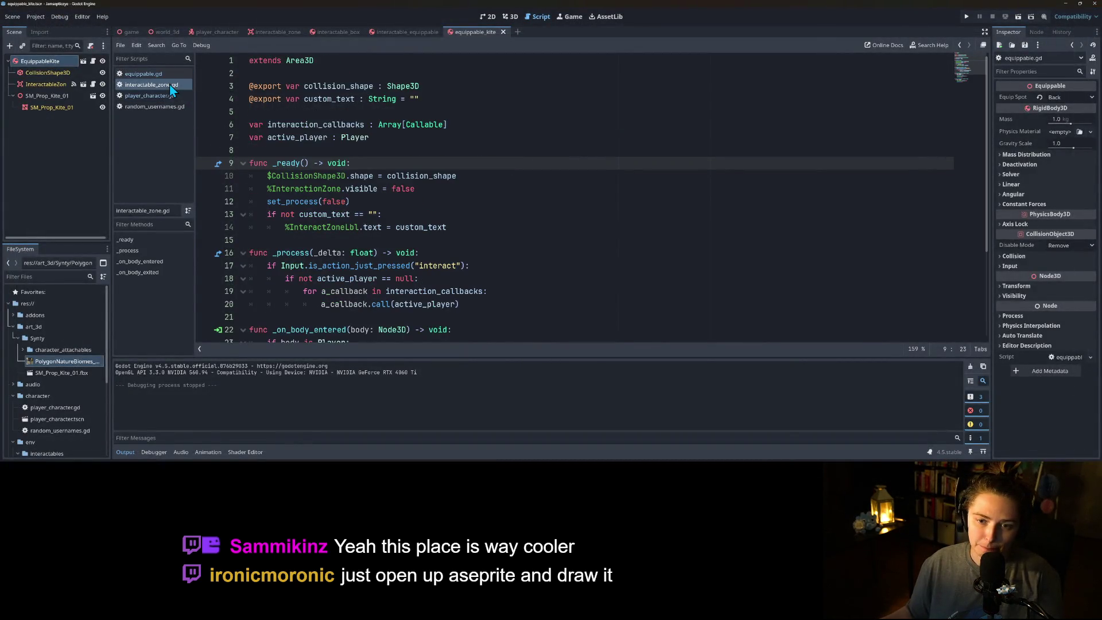
click(167, 96)
click(454, 188)
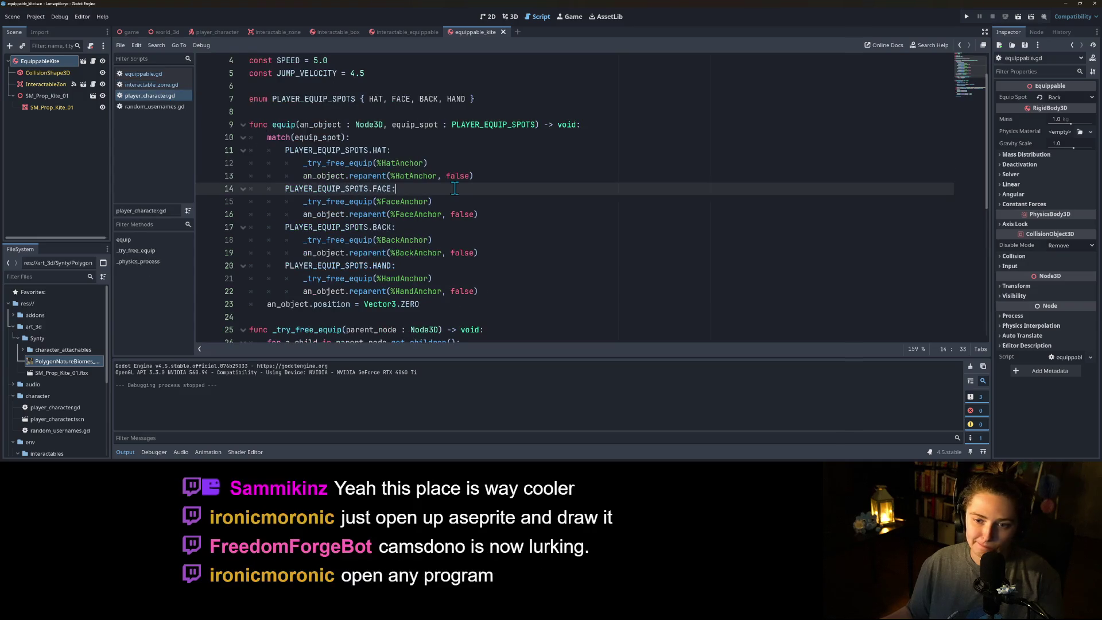
double_click(353, 164)
click(353, 163)
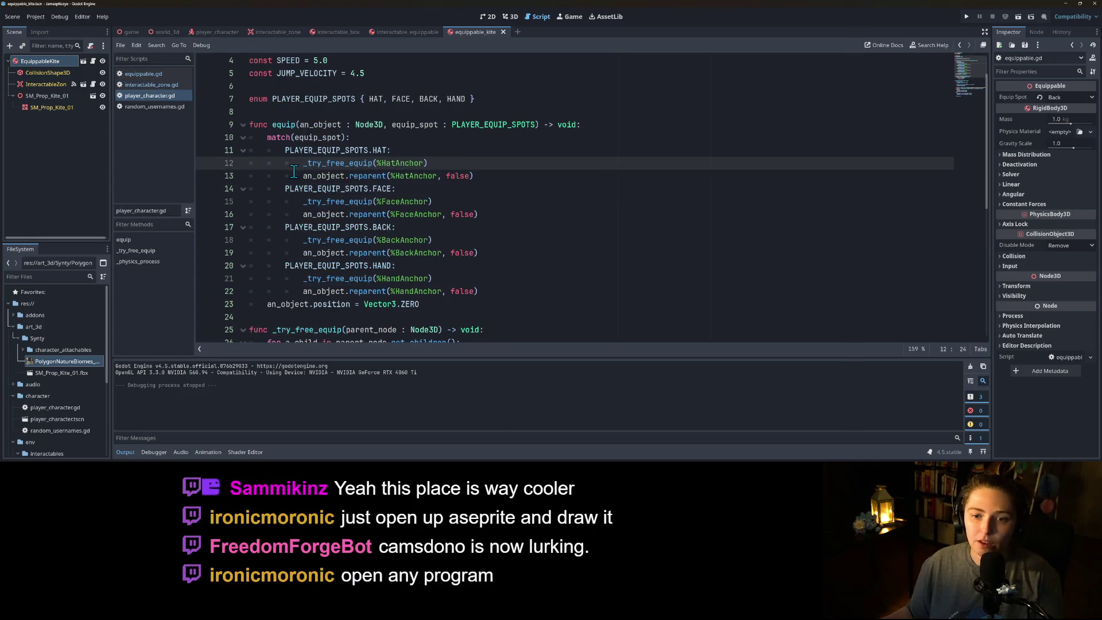
drag(303, 177, 459, 178)
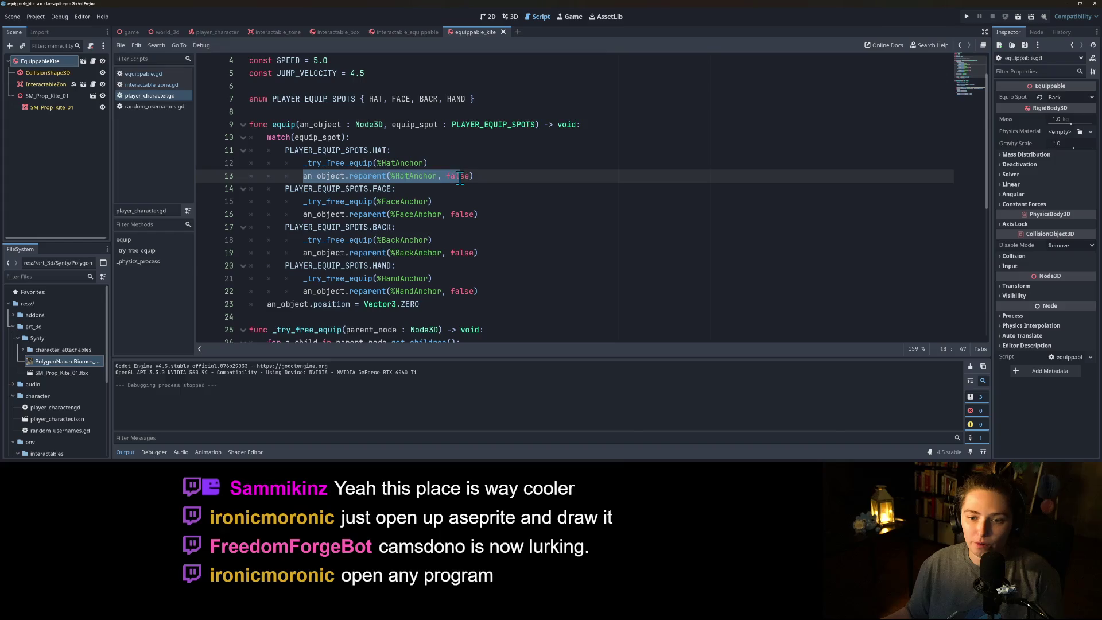
double_click(342, 163)
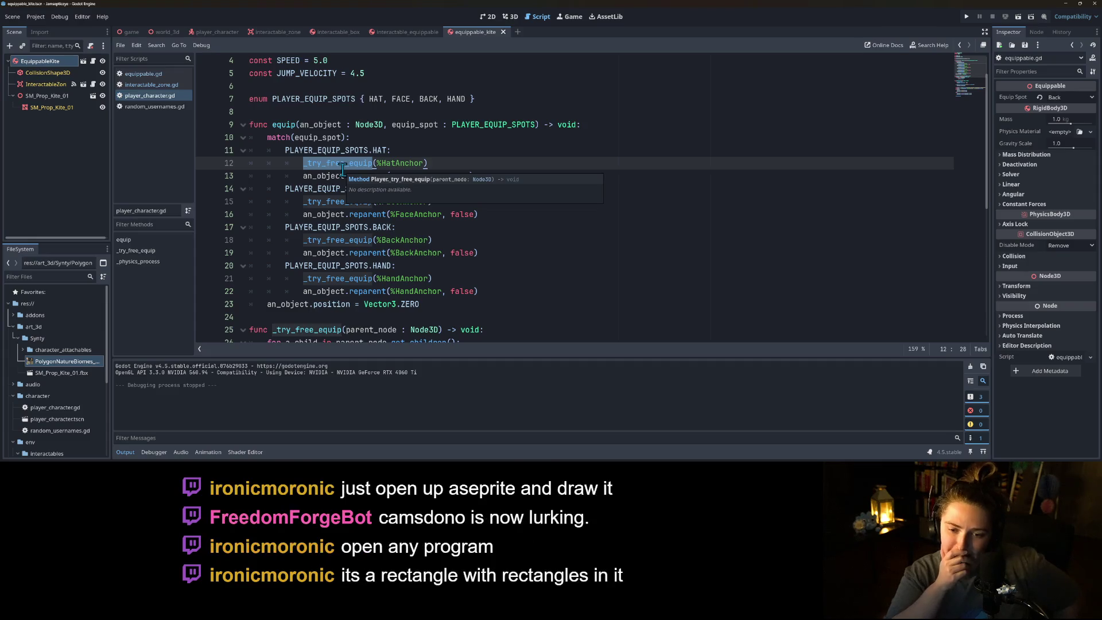
scroll(408, 217, down, 2)
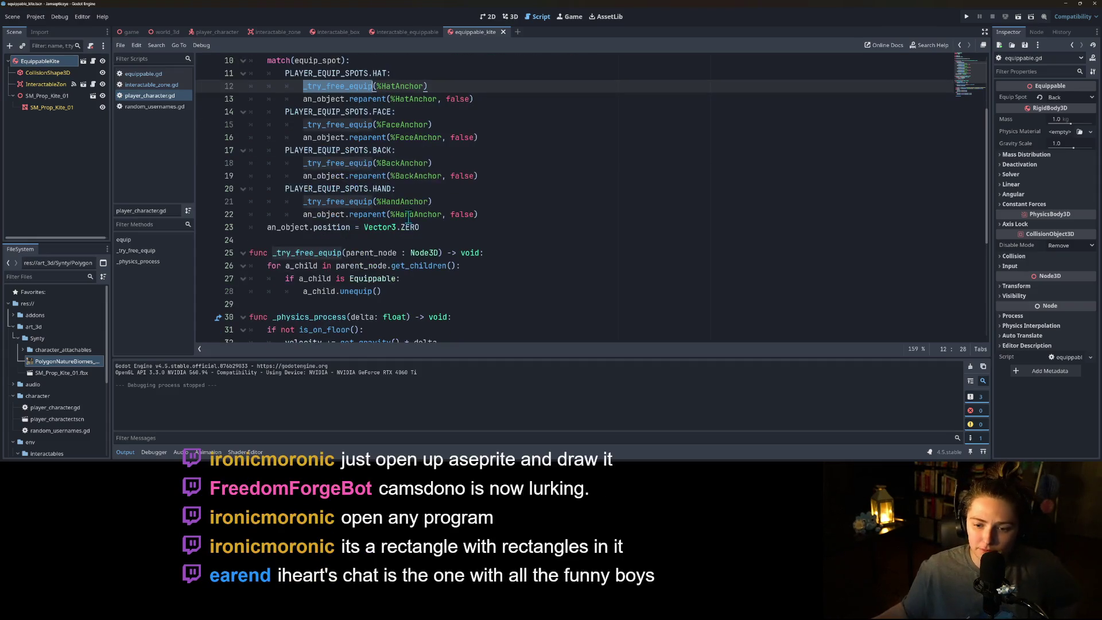
click(439, 268)
click(412, 278)
click(398, 290)
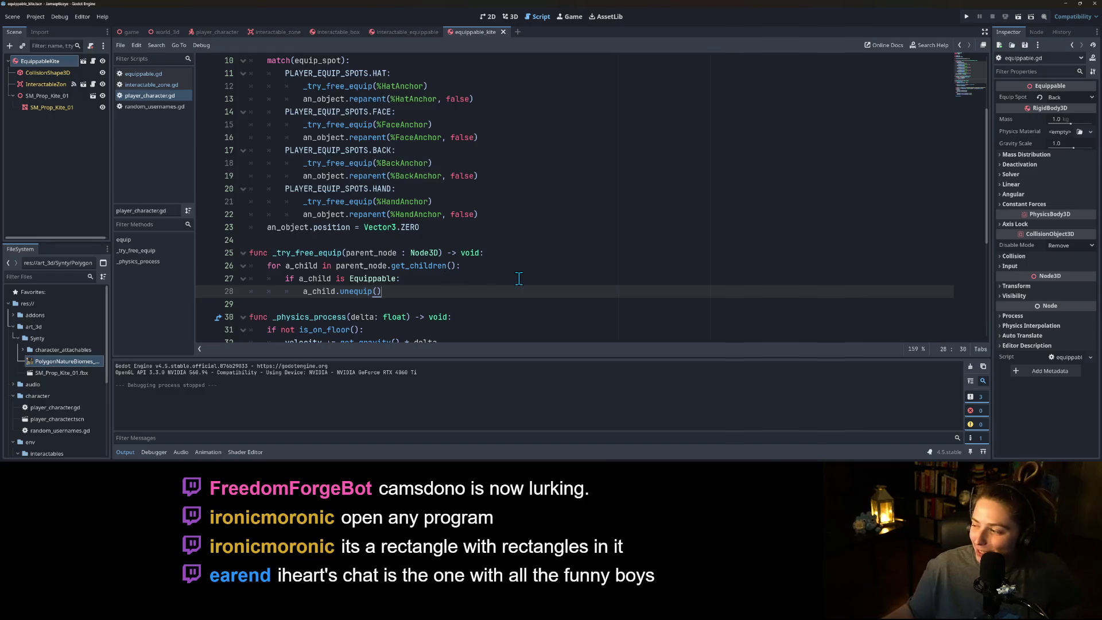
click(151, 76)
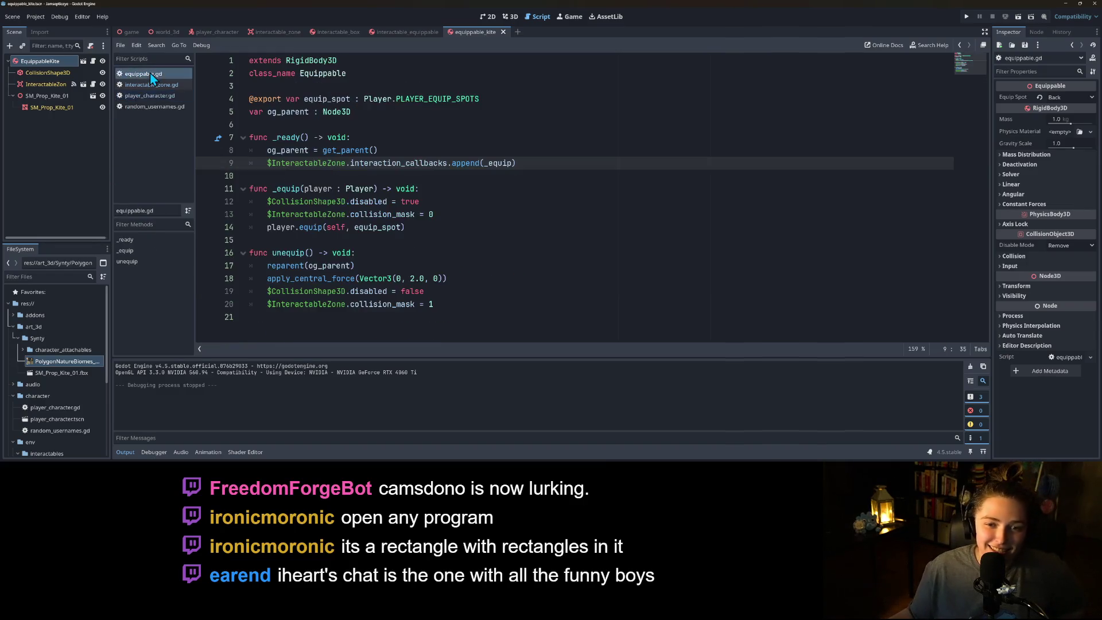
click(397, 203)
click(374, 291)
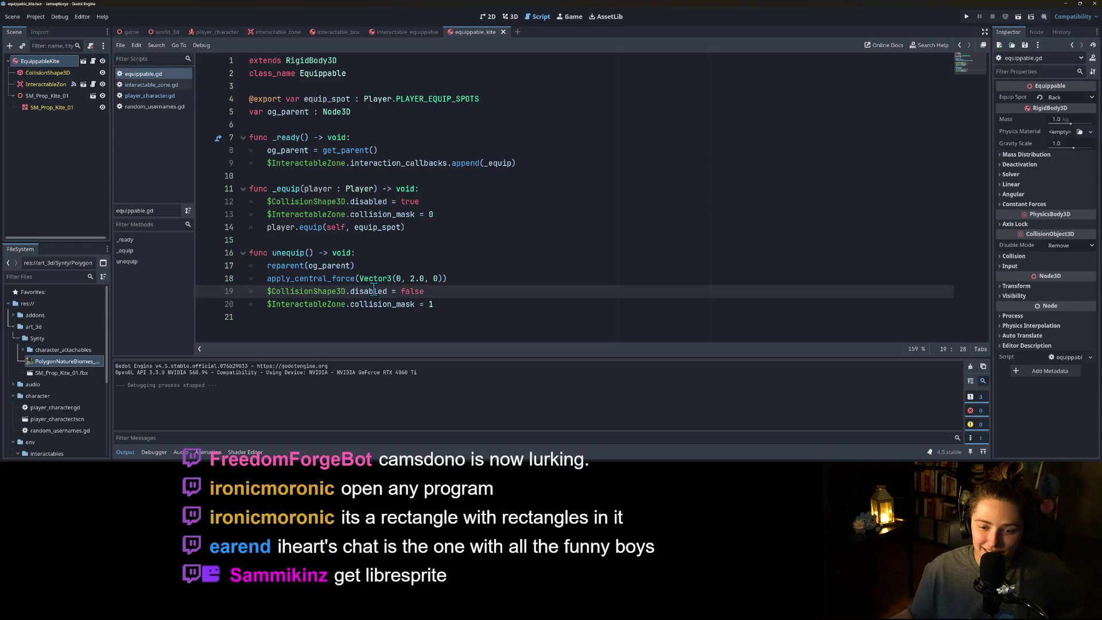
click(354, 279)
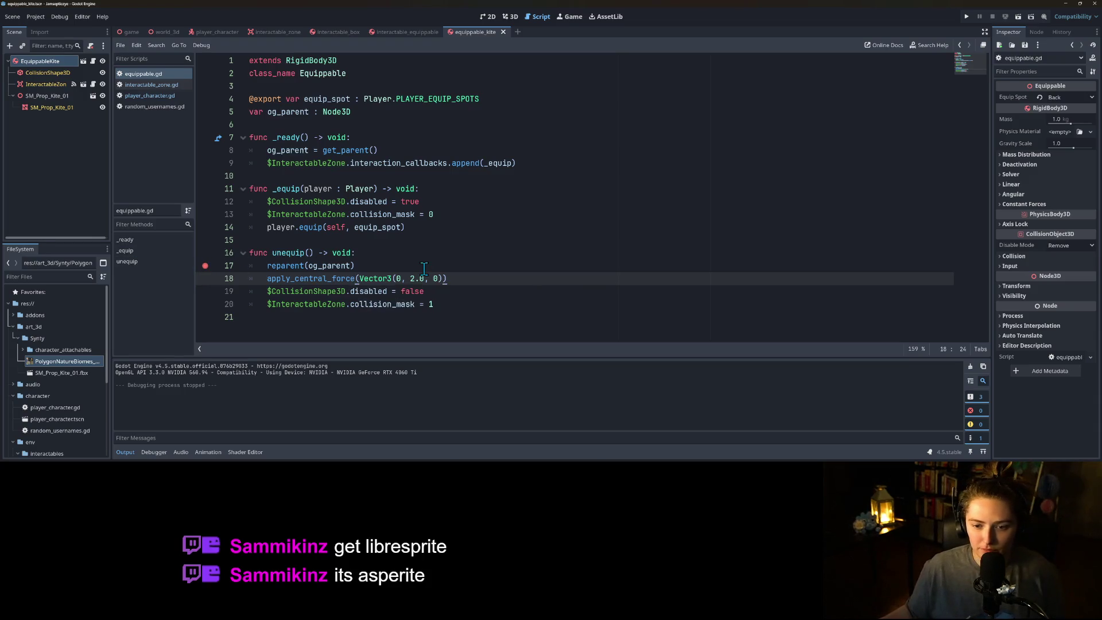
click(205, 266)
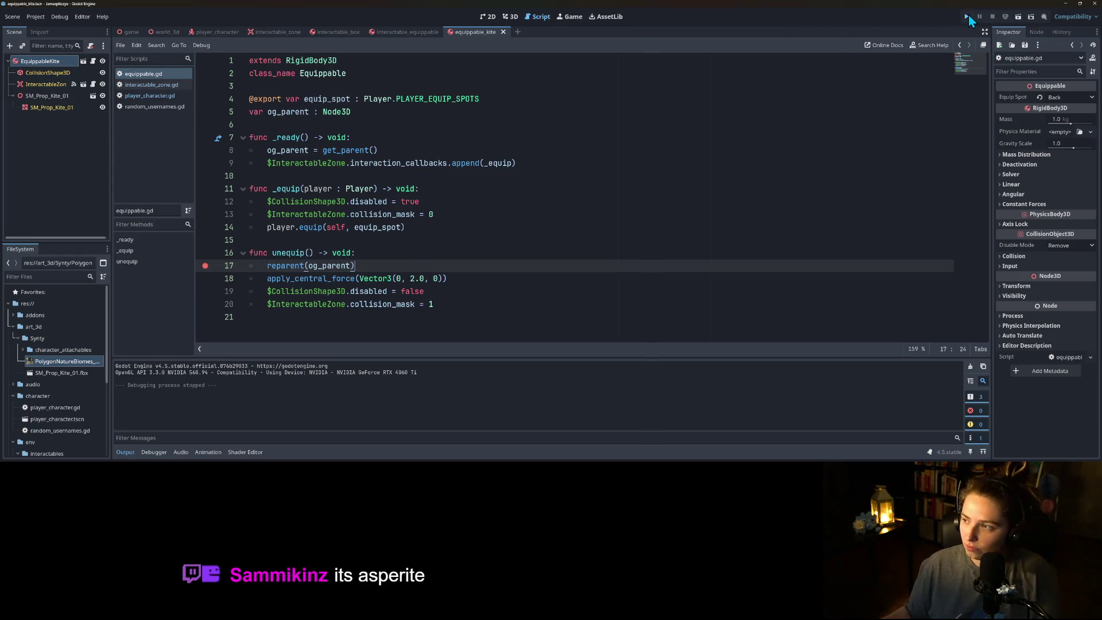
click(966, 16)
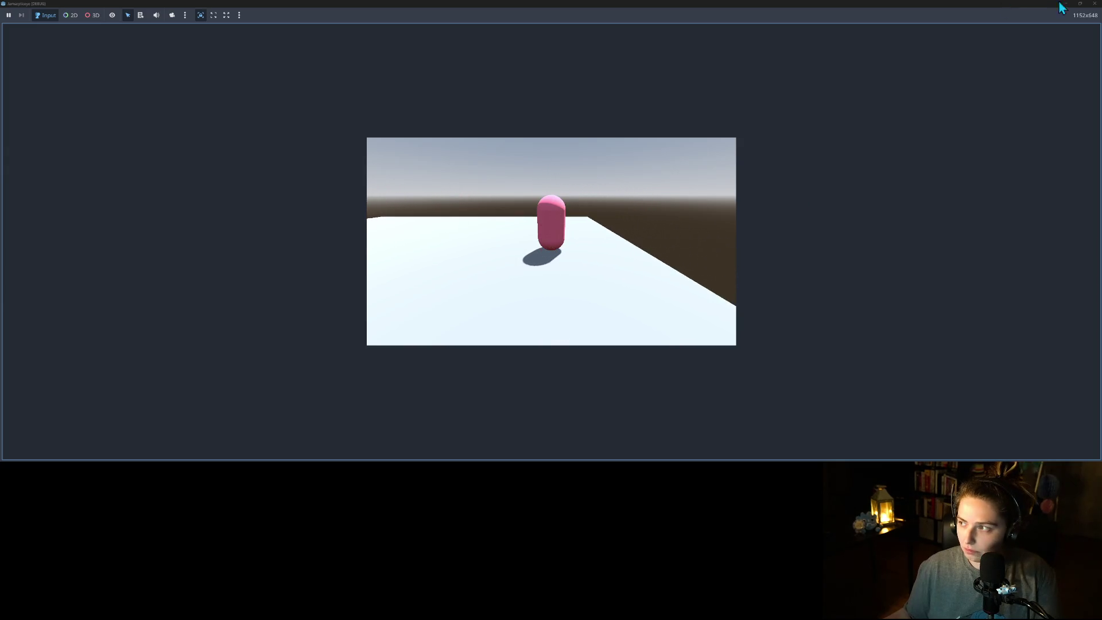
click(1095, 3)
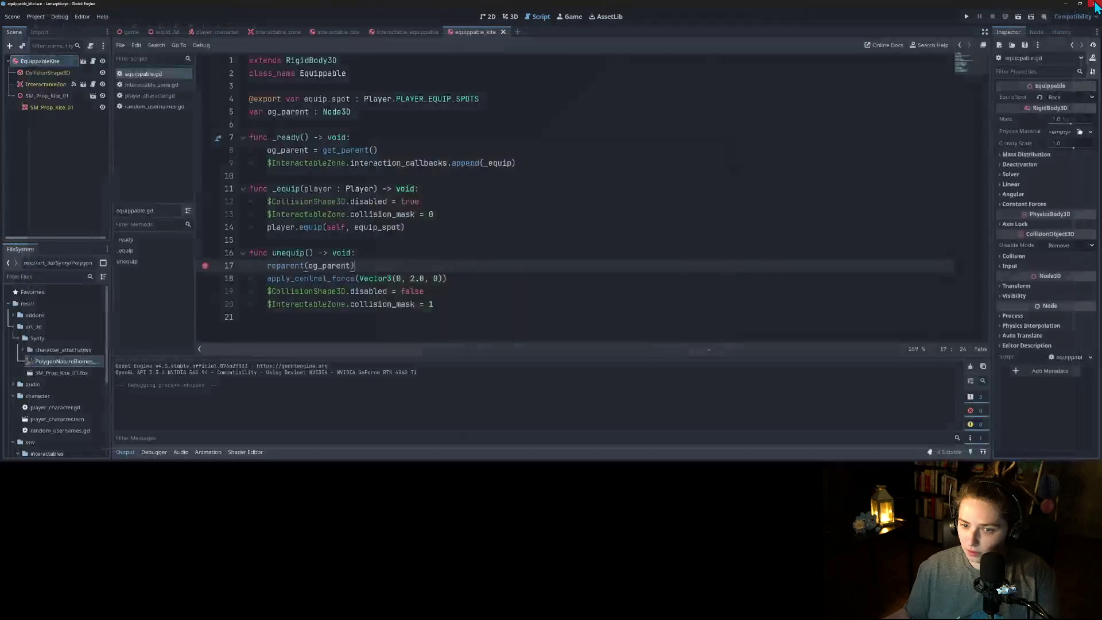
click(205, 265)
click(440, 180)
click(435, 188)
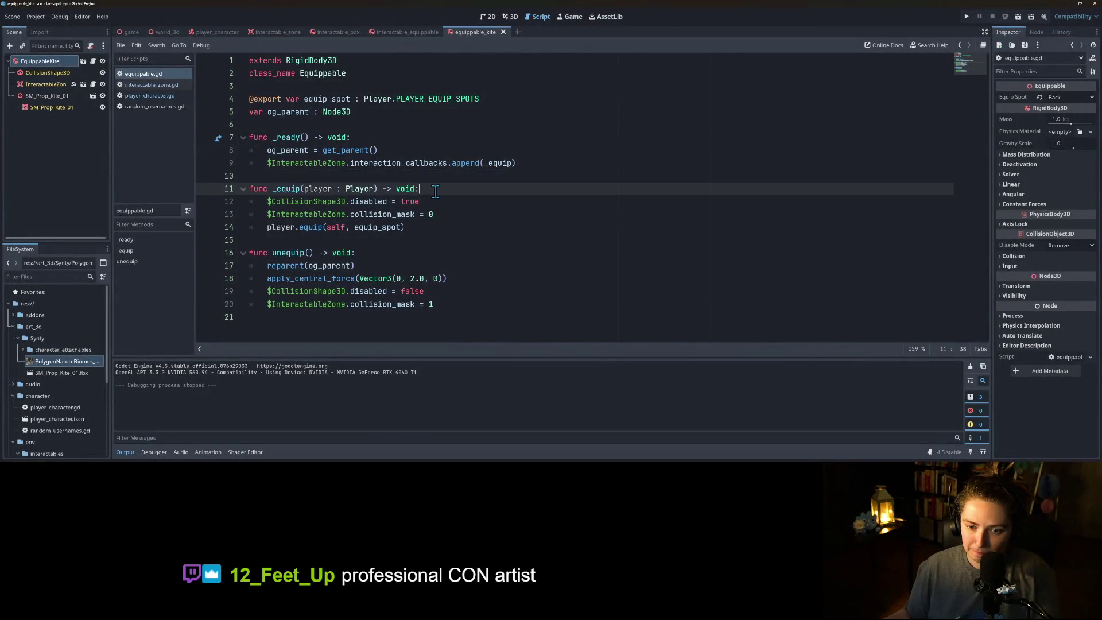
click(437, 202)
click(440, 215)
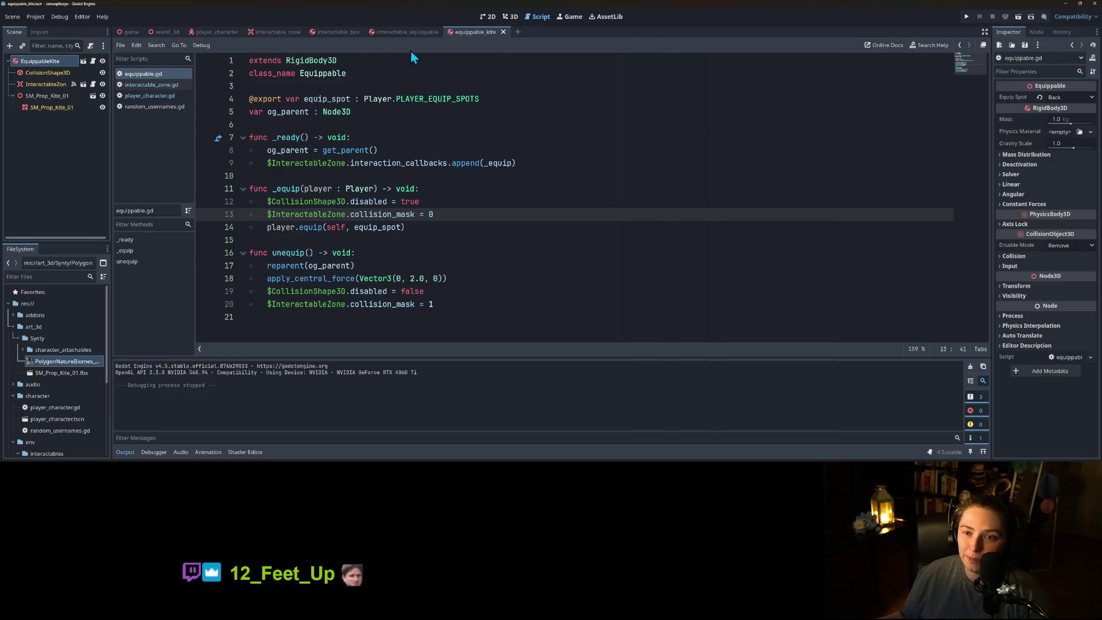
click(422, 36)
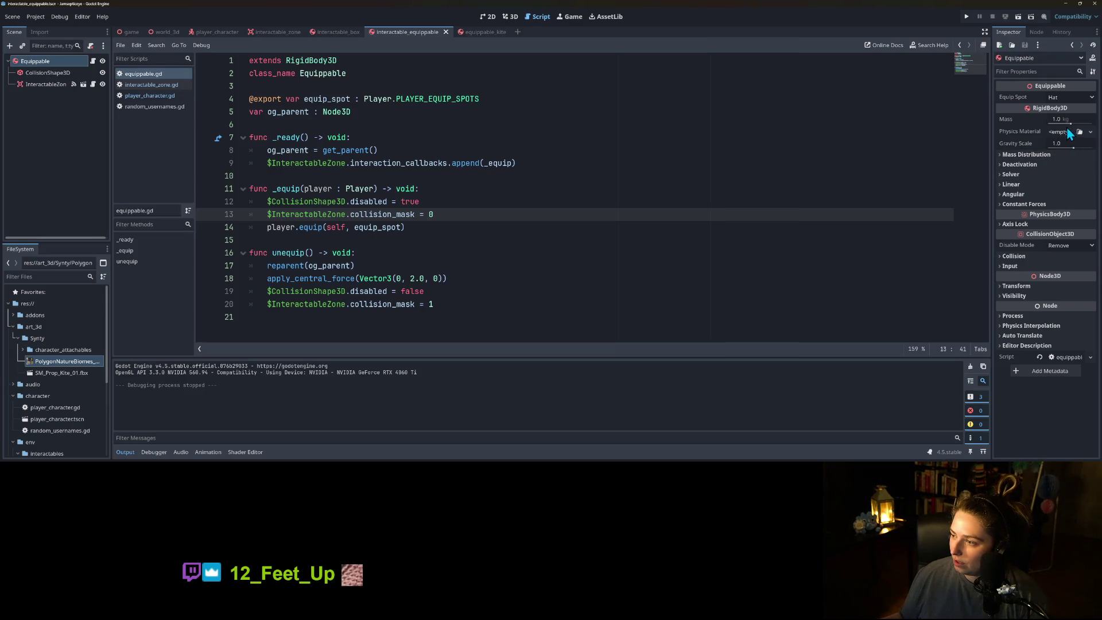
- Turn on Sleeping under Deactivation for the Equippable body and save interactable_equippable
click(1065, 143)
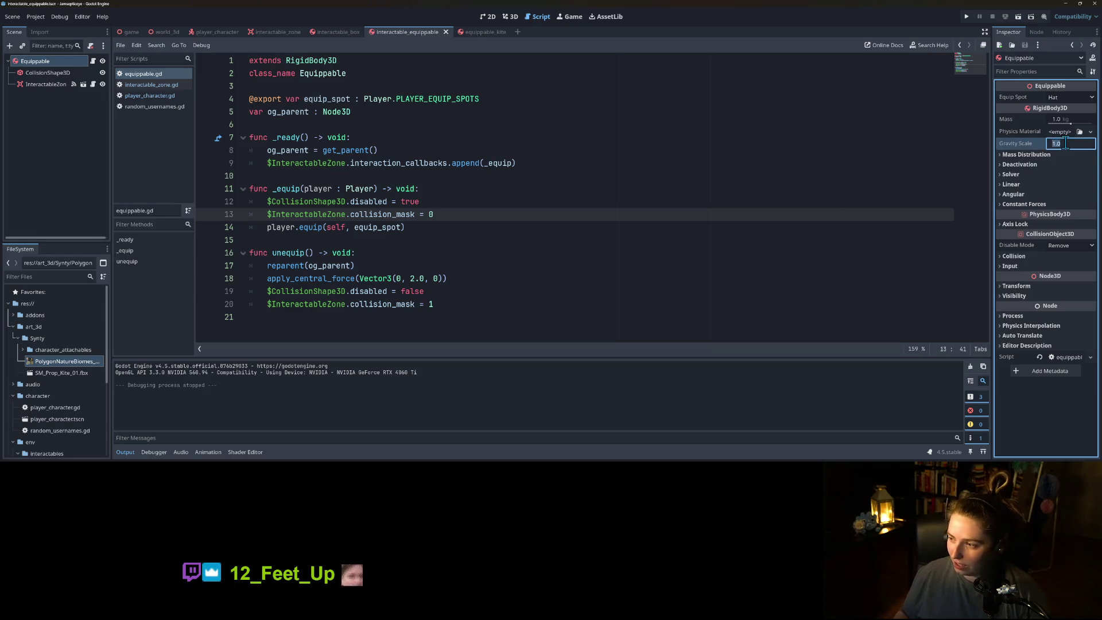
click(1044, 164)
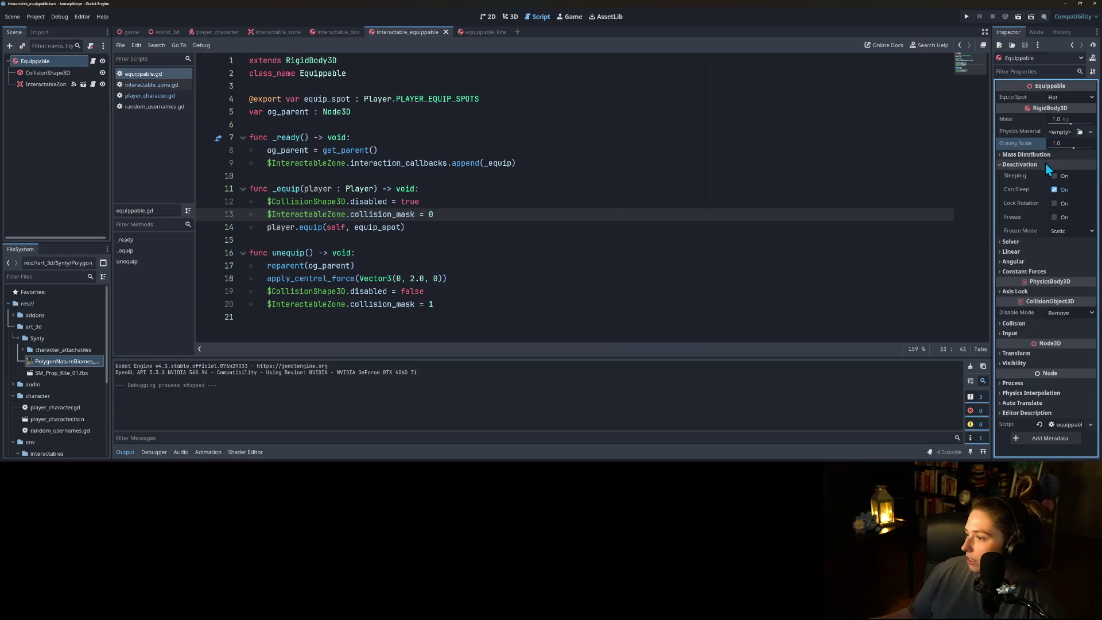
click(1054, 176)
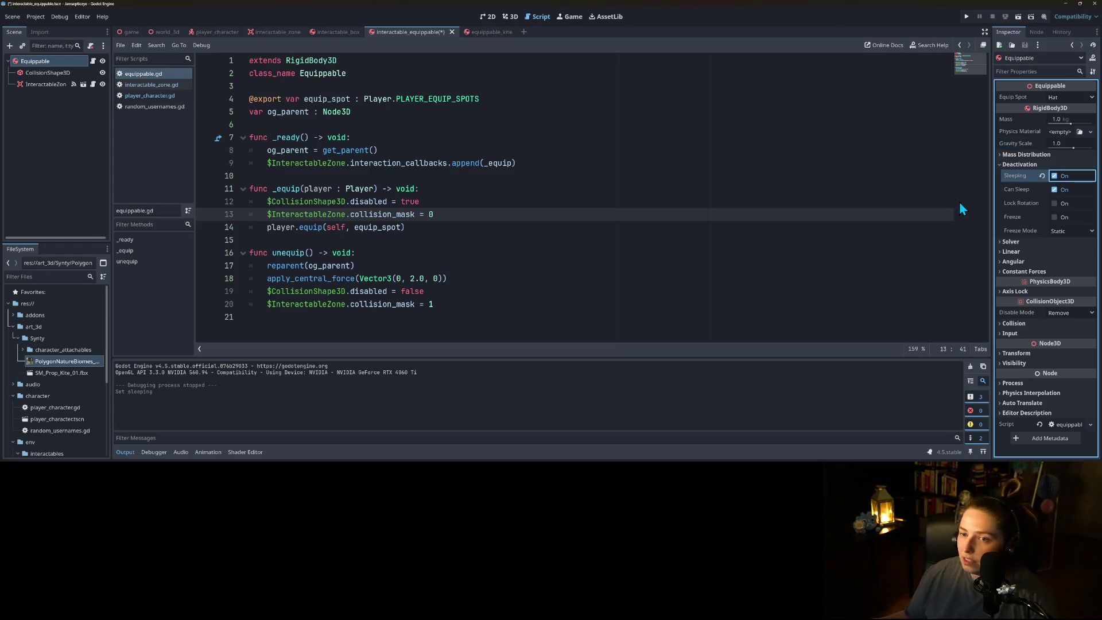
key(ctrl+s)
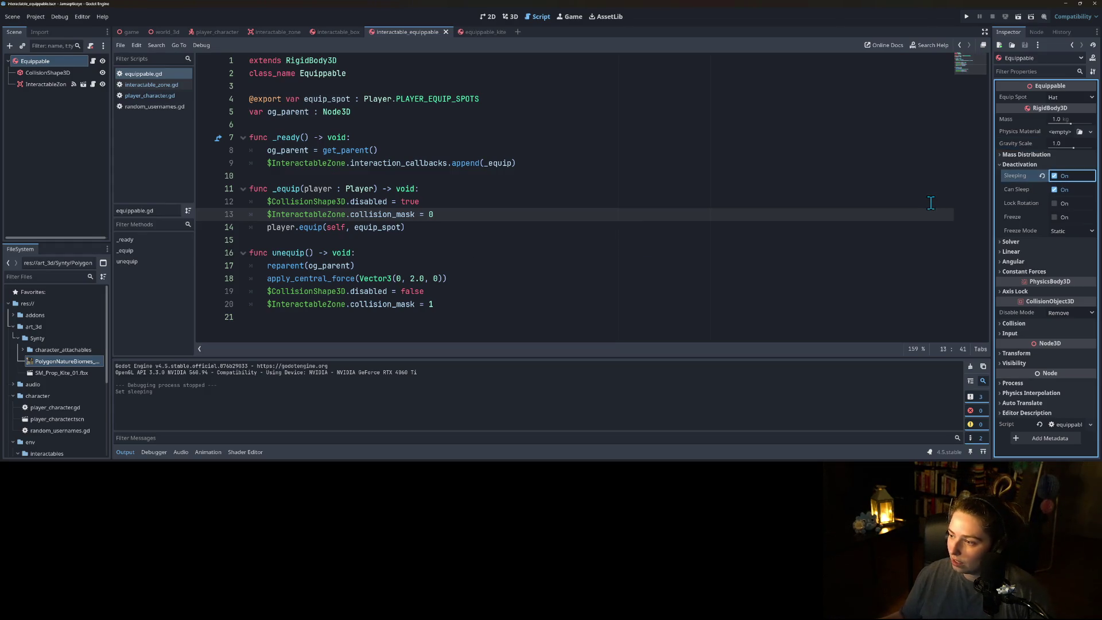
click(484, 38)
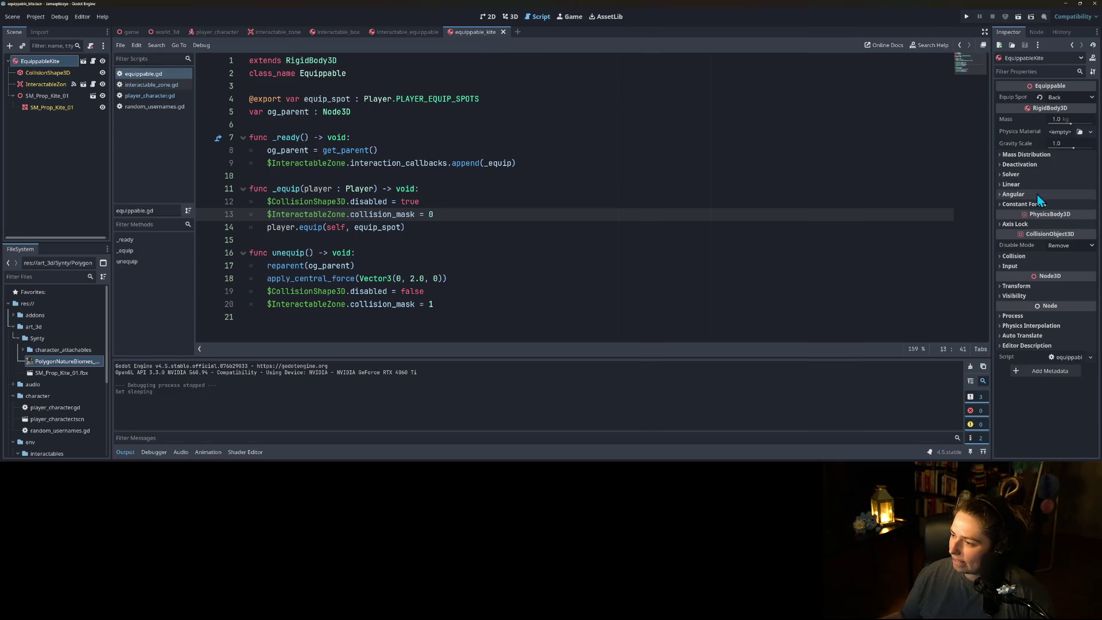
click(415, 33)
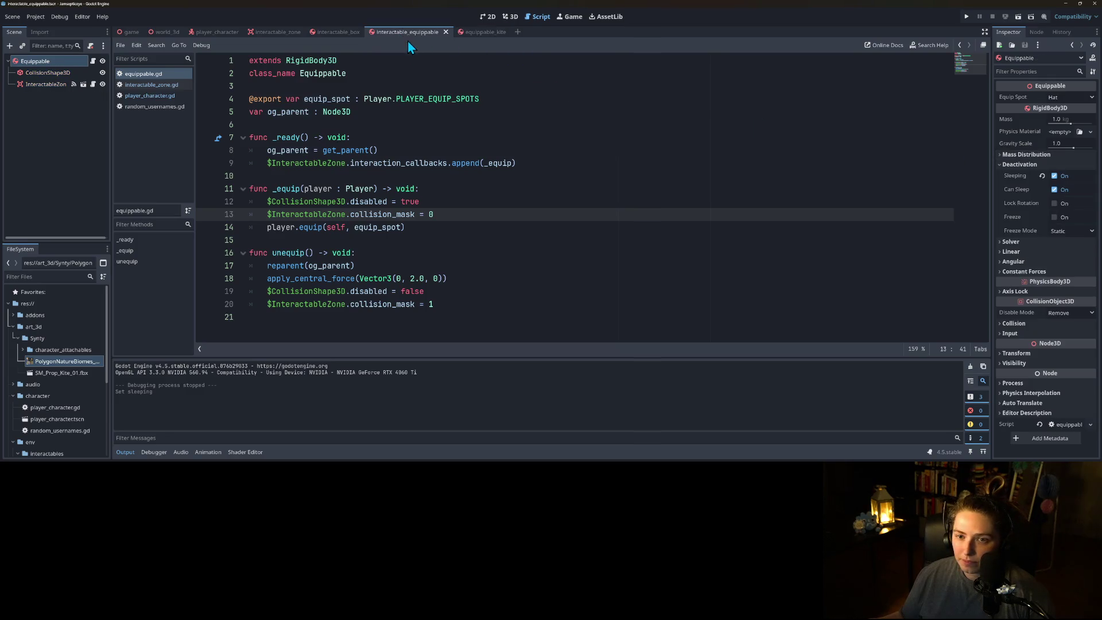
- Start a line after collision_mask = 0, then delete the unfinished $InteractableZone.disable_mode text
click(445, 224)
click(471, 211)
key(Return)
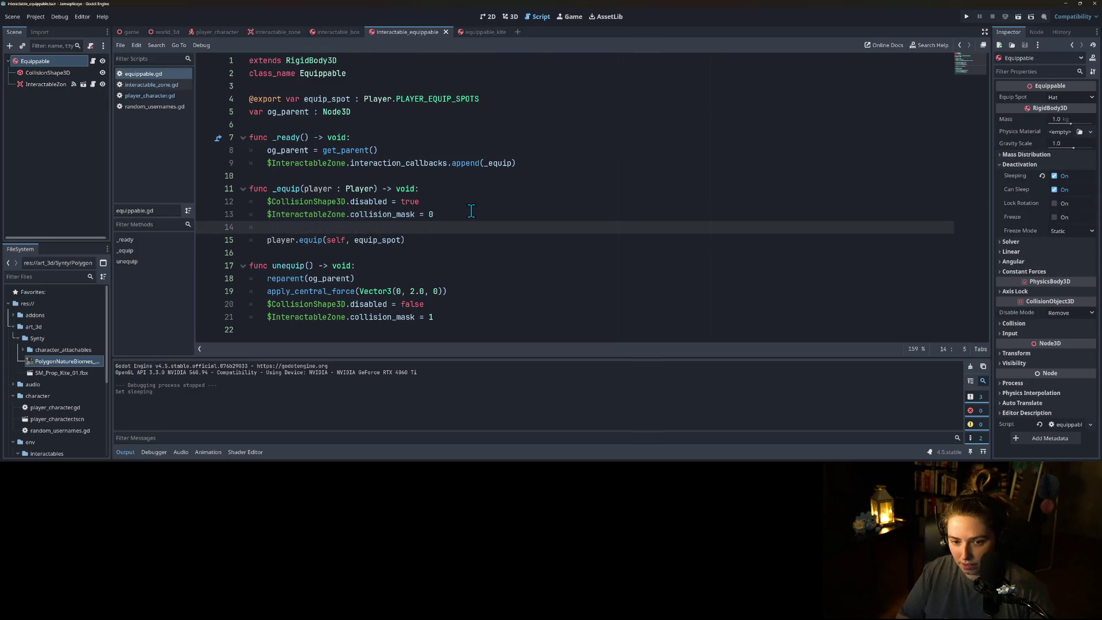
text($InteractableZone.s)
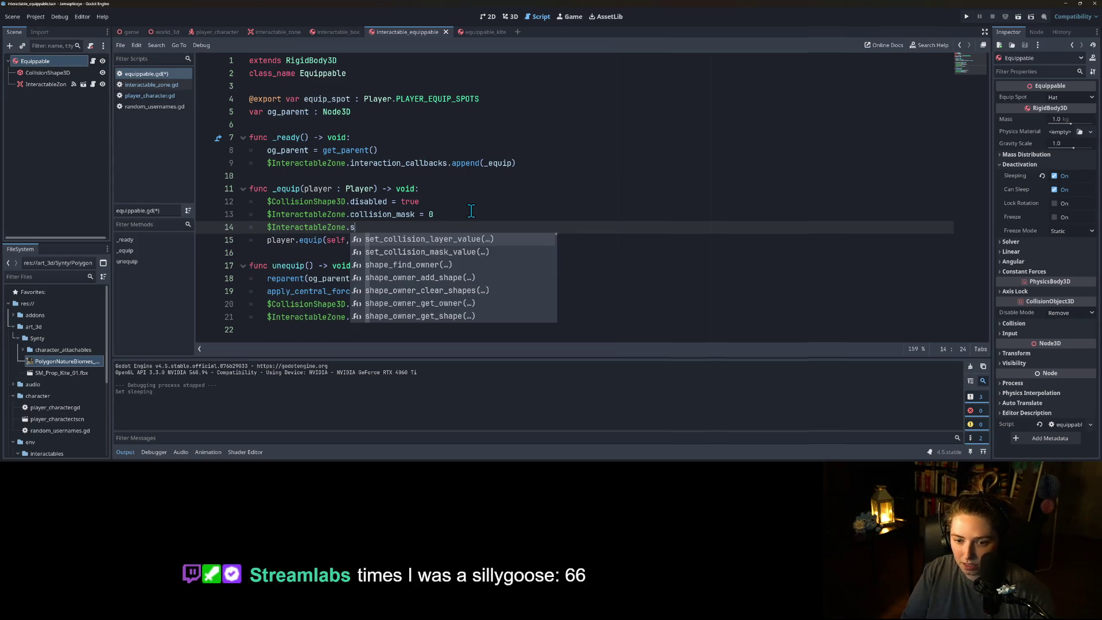
key(BackSpace)
text(di)
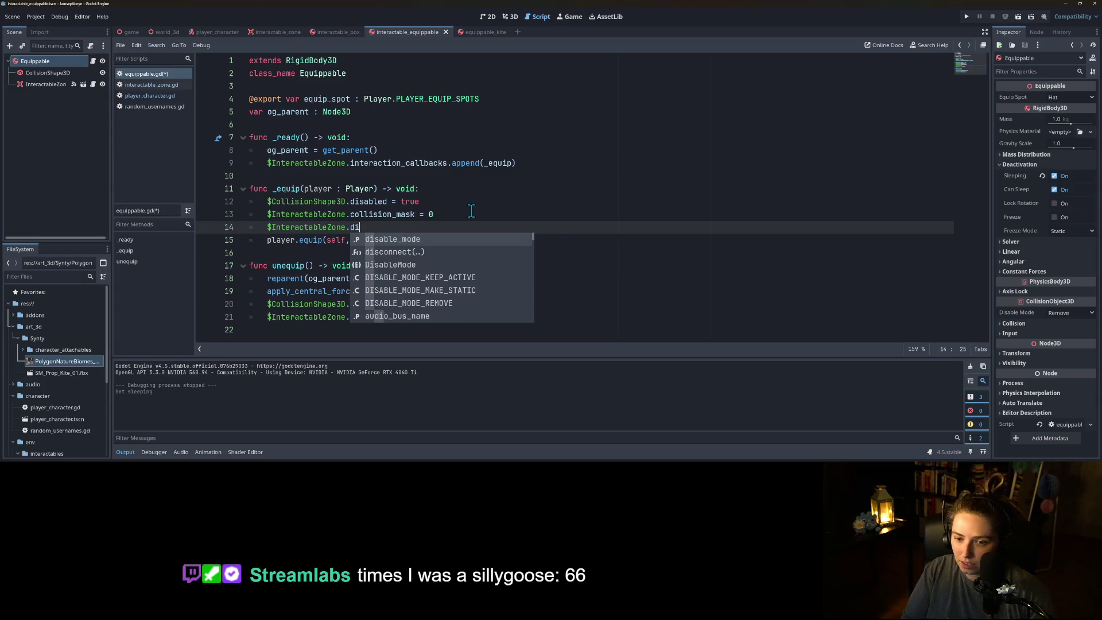
key(Return)
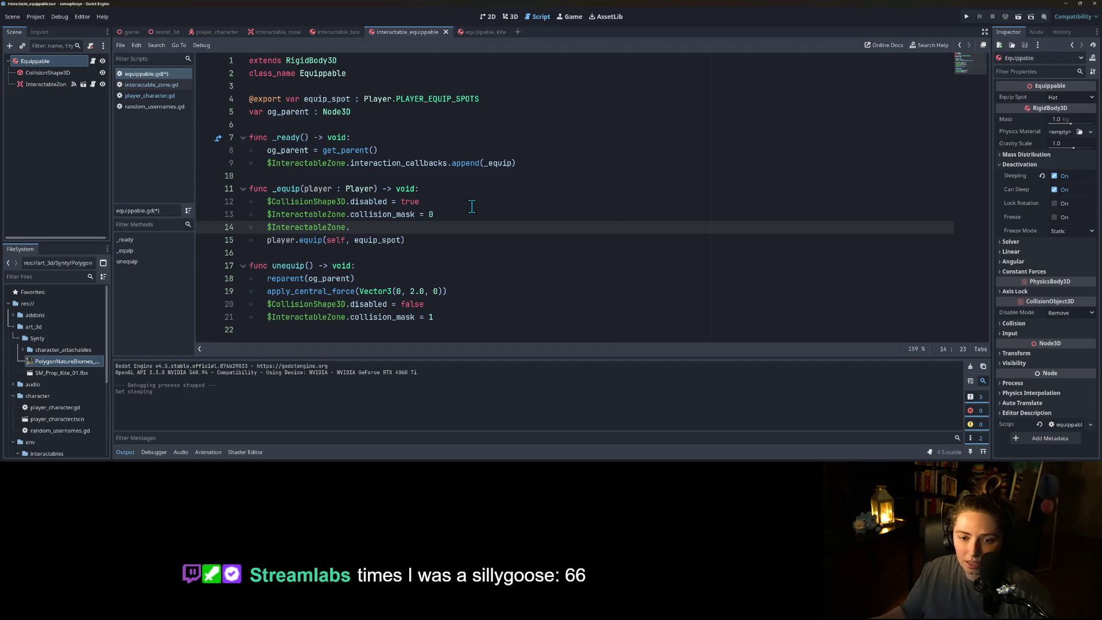
drag(350, 227, 265, 227)
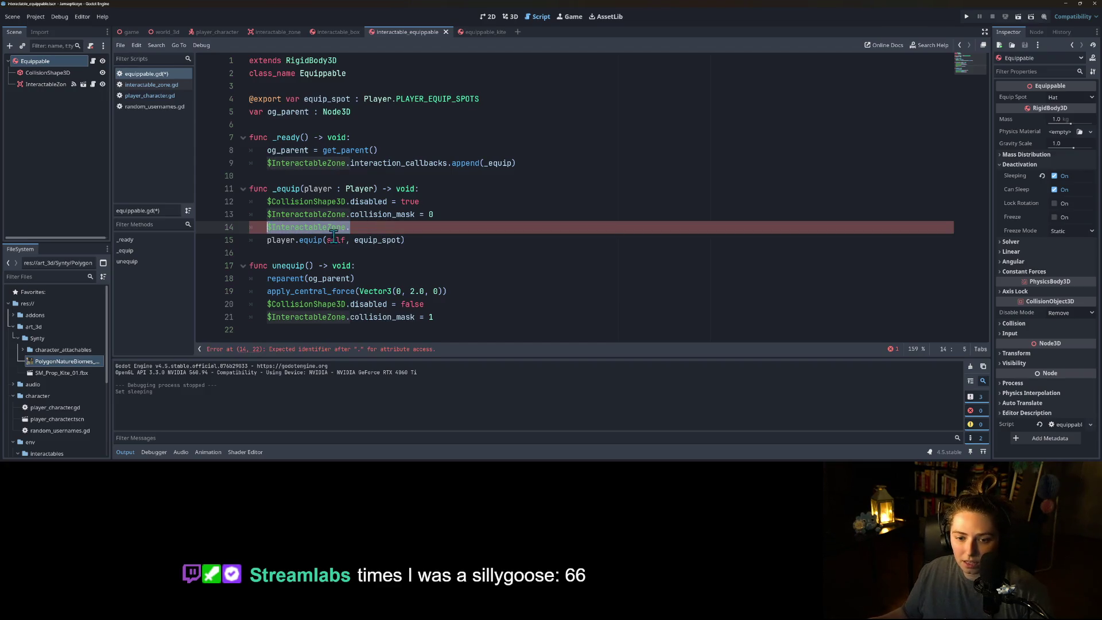
key(BackSpace)
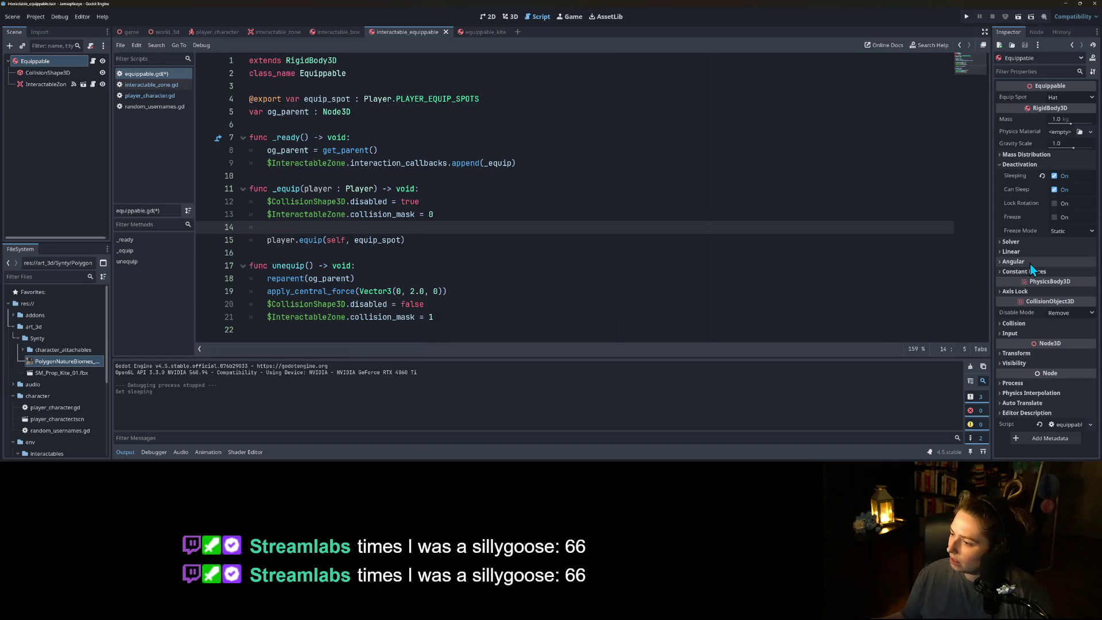
- Add freeze = true on line 14 in _equip
click(1034, 290)
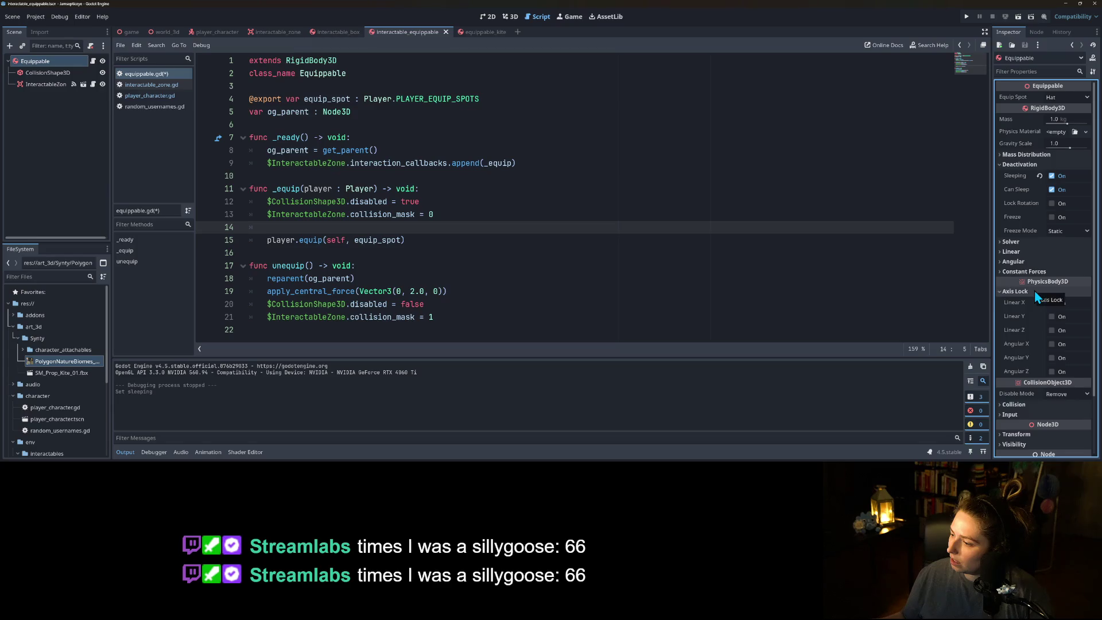
click(1034, 291)
mouse_move(1024, 223)
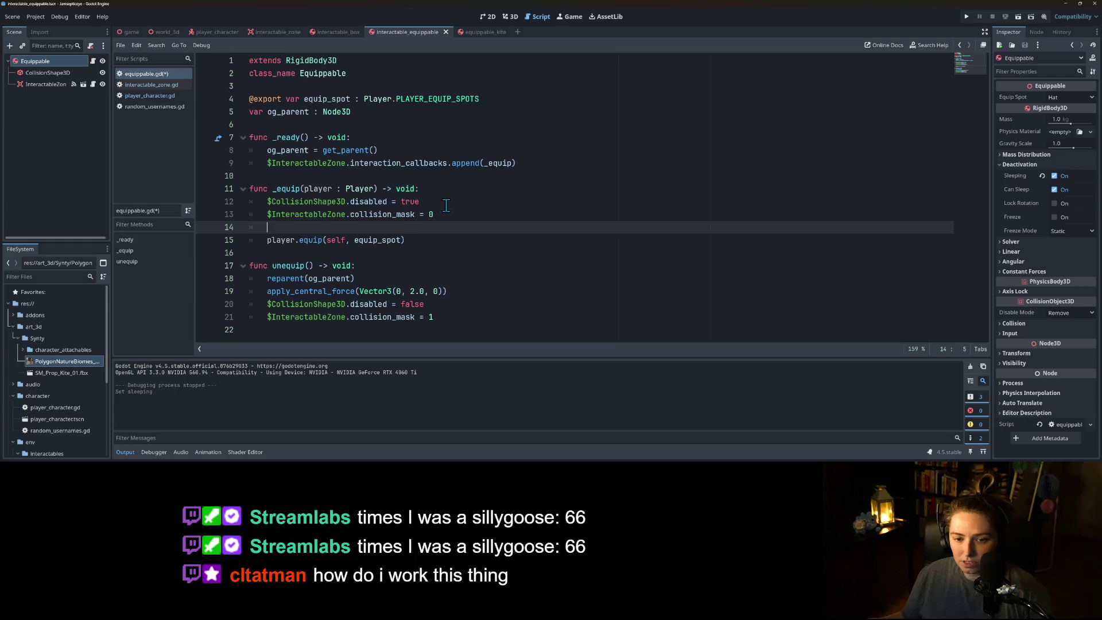
text(fr)
key(Return)
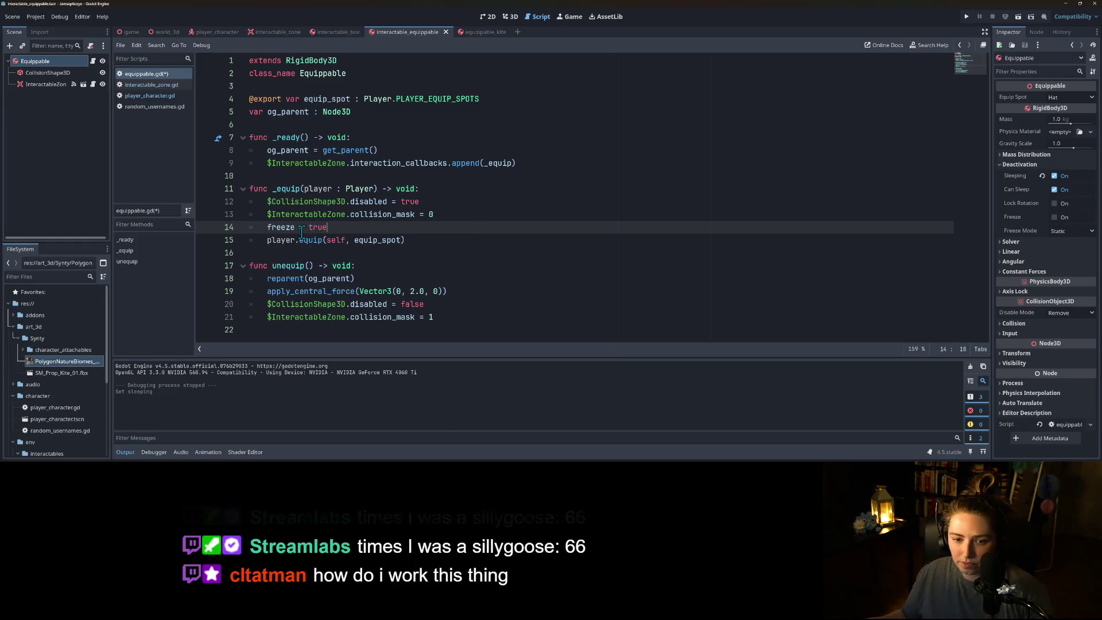
- Add freeze = false after the reparent call in unequip, save the script, and run the project
click(448, 278)
key(Return)
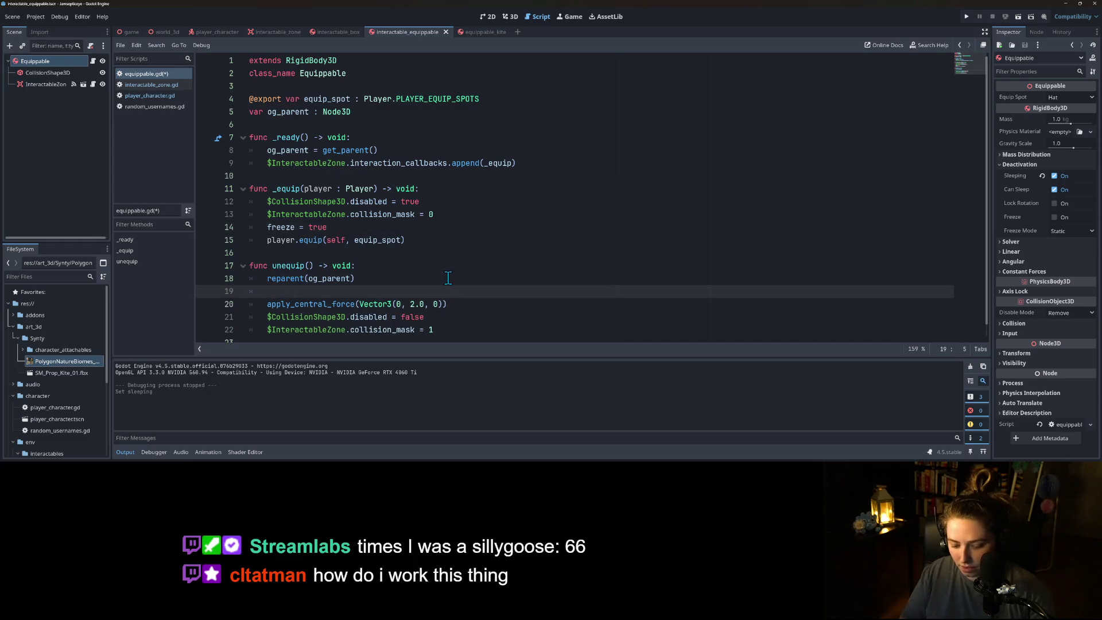
text(freez)
key(Return)
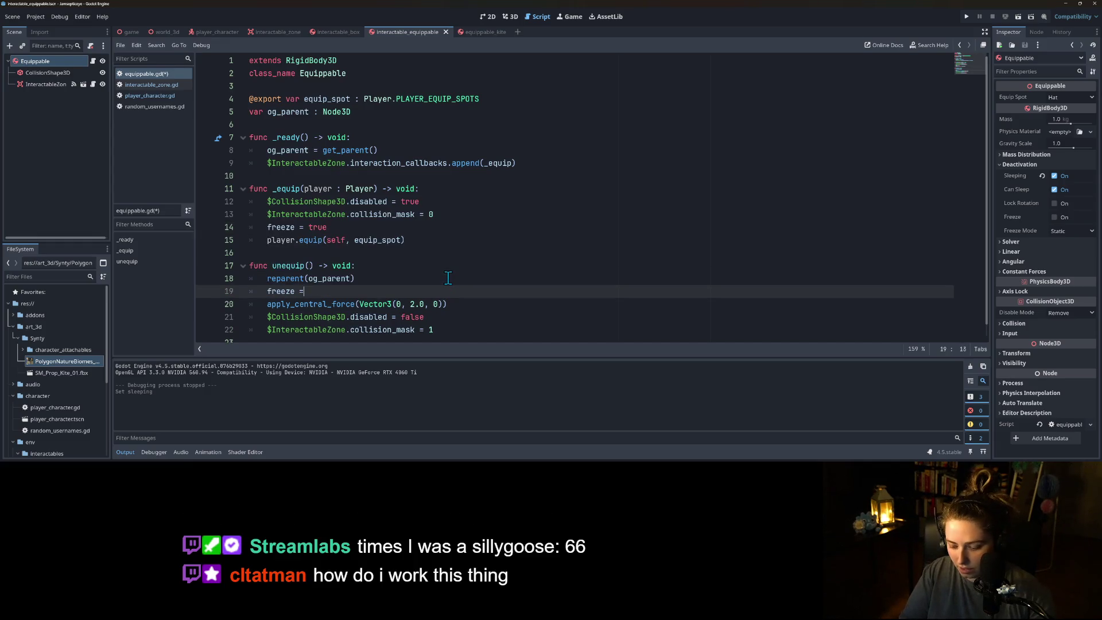
text(false)
key(ctrl+s)
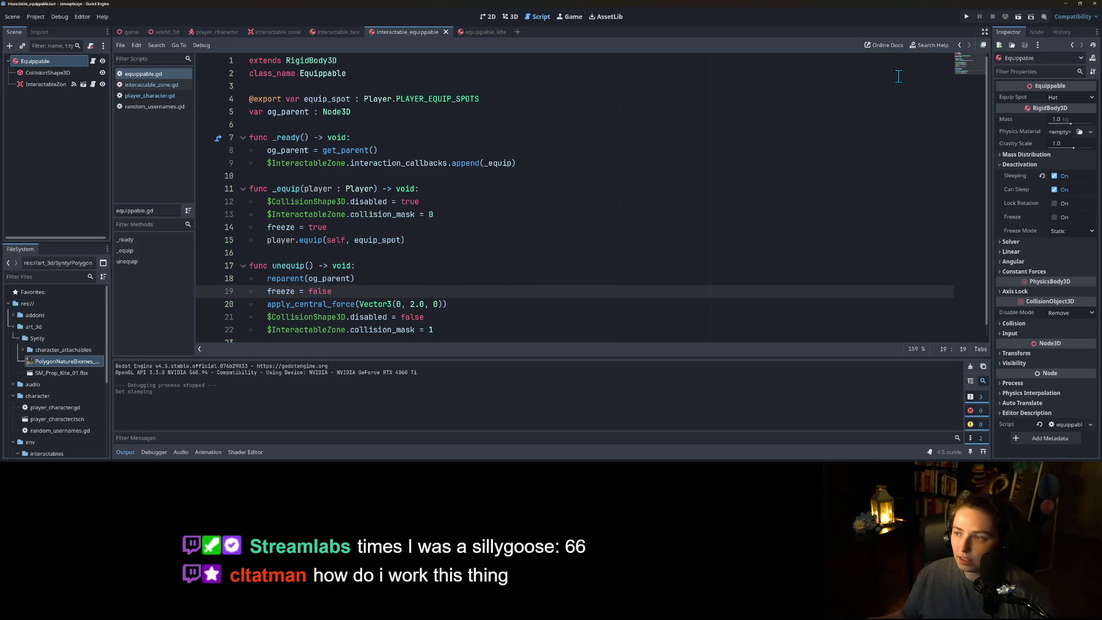
click(966, 16)
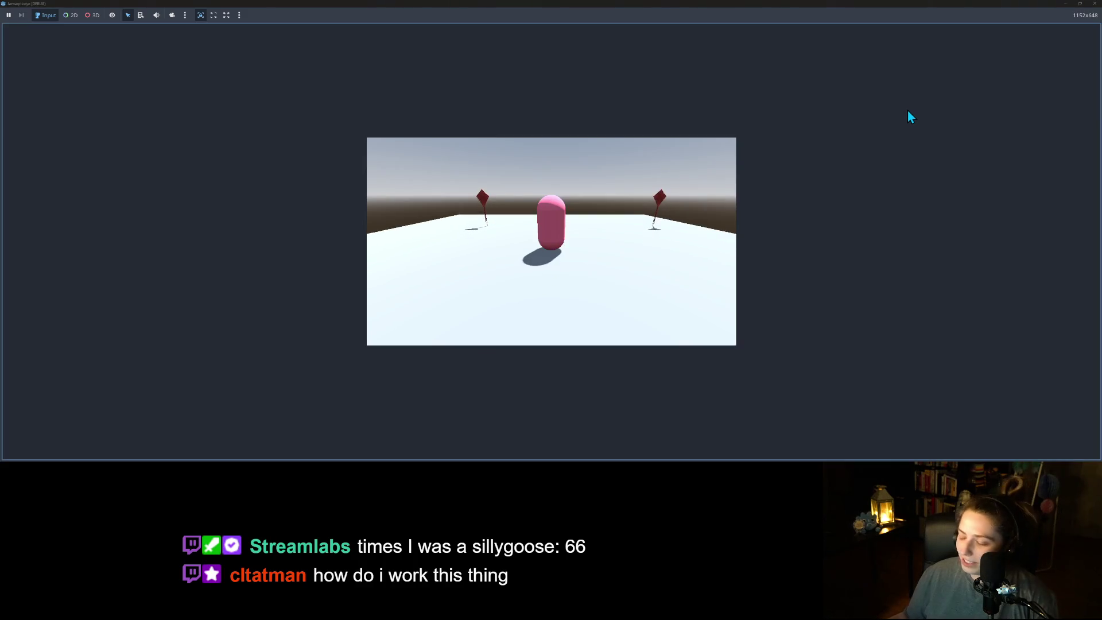
key(Right)
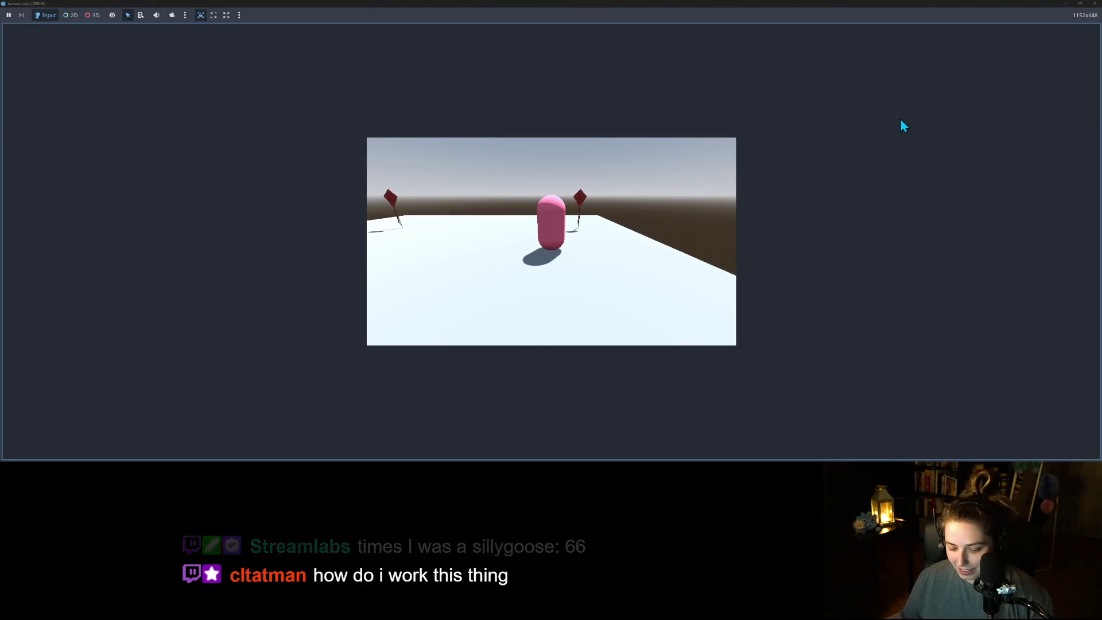
key(Right)
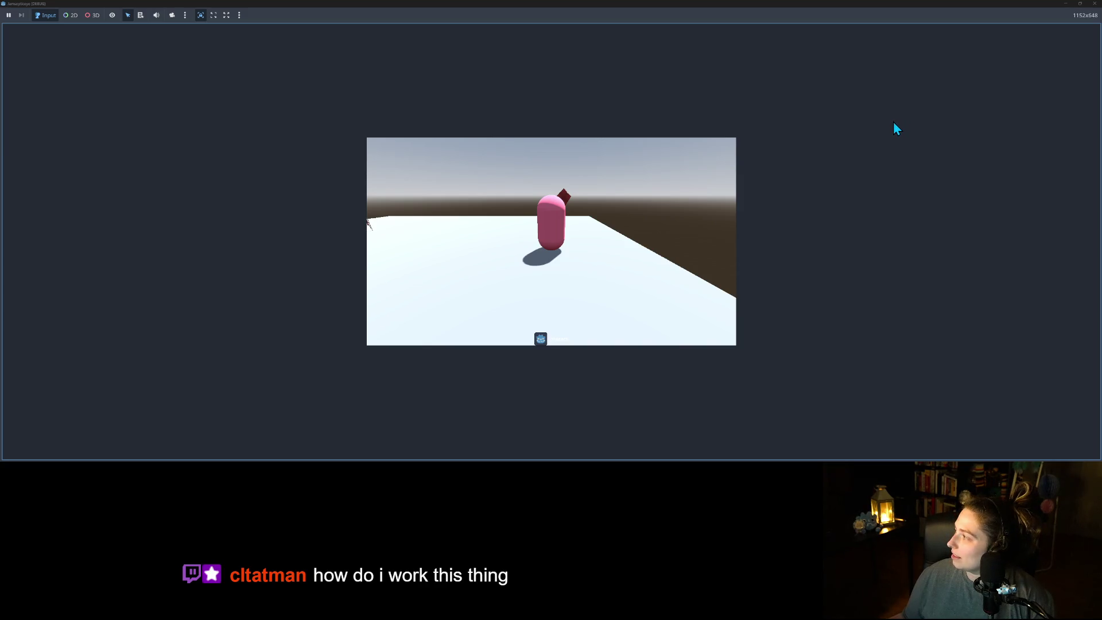
key(Left)
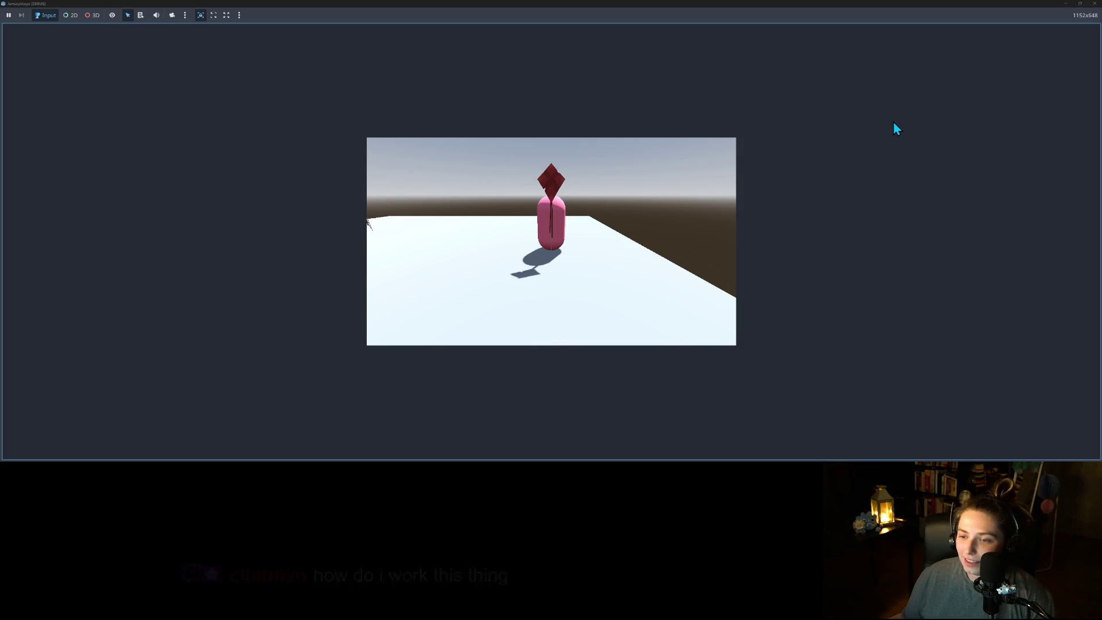
key(Left)
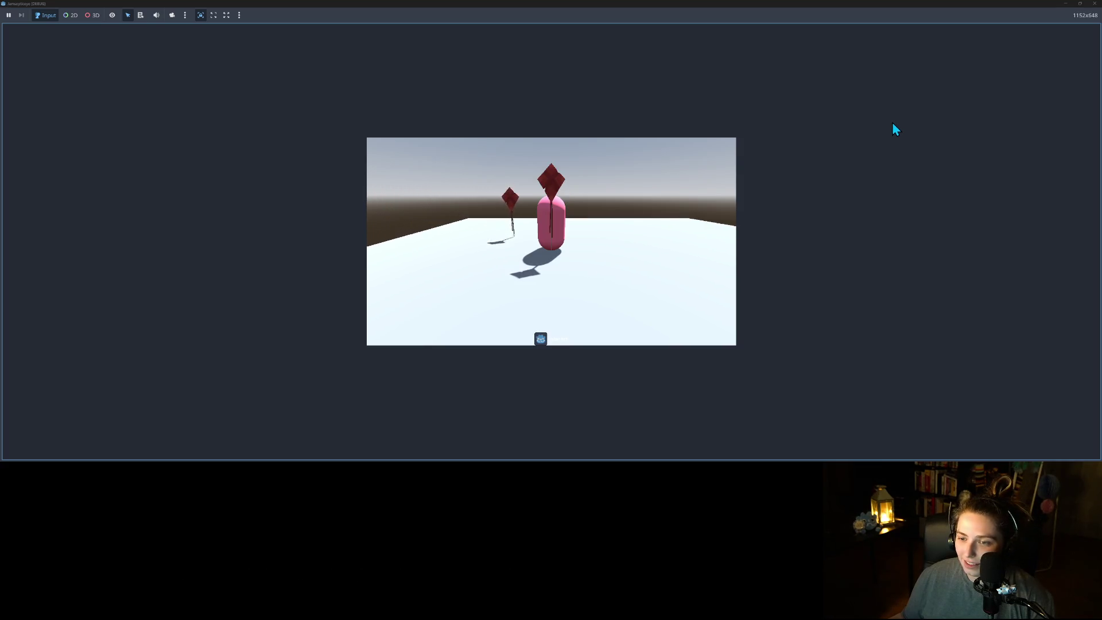
key(Left)
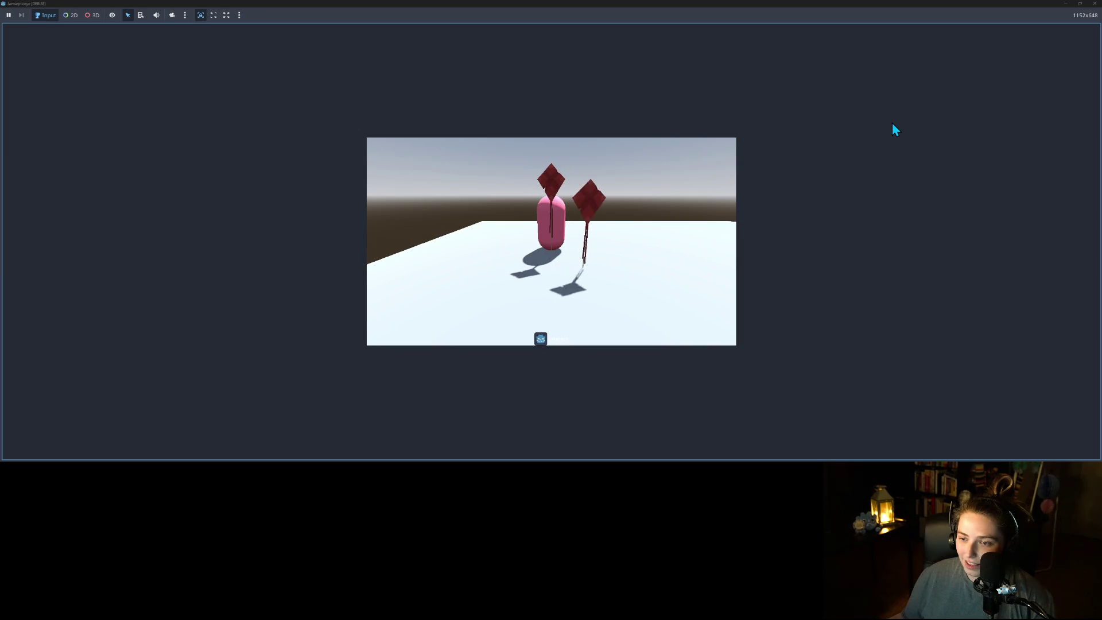
key(Left)
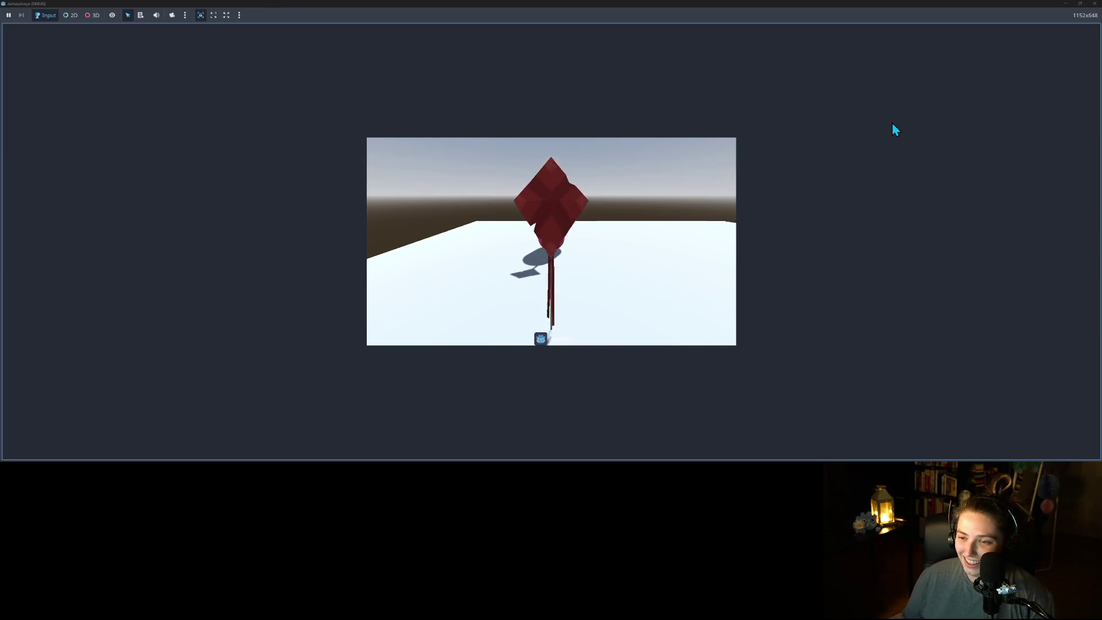
key(Left)
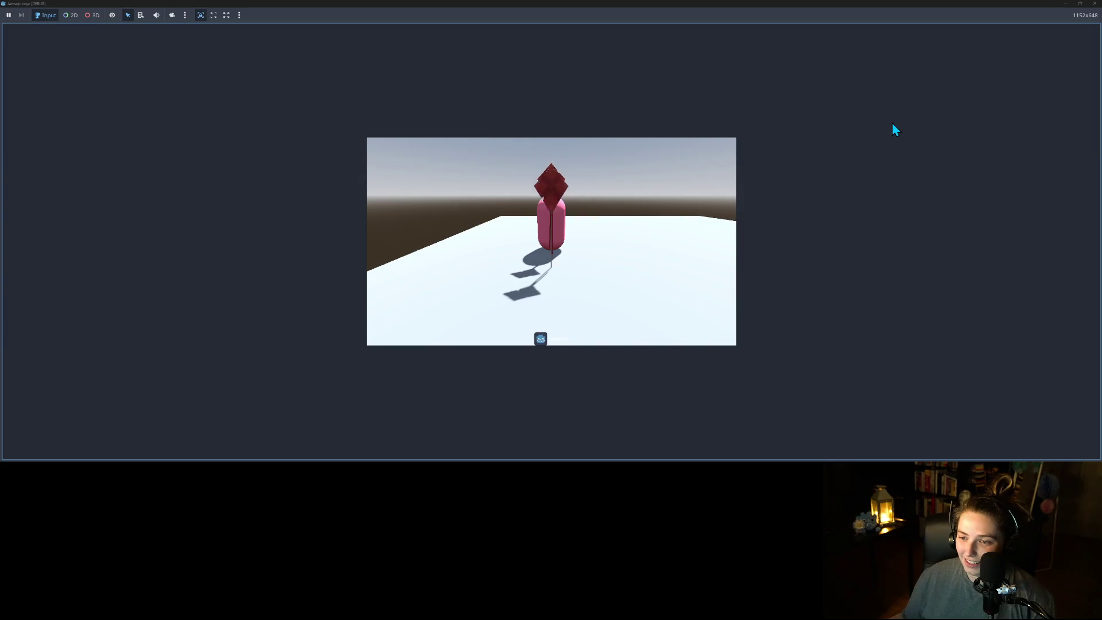
key(Left)
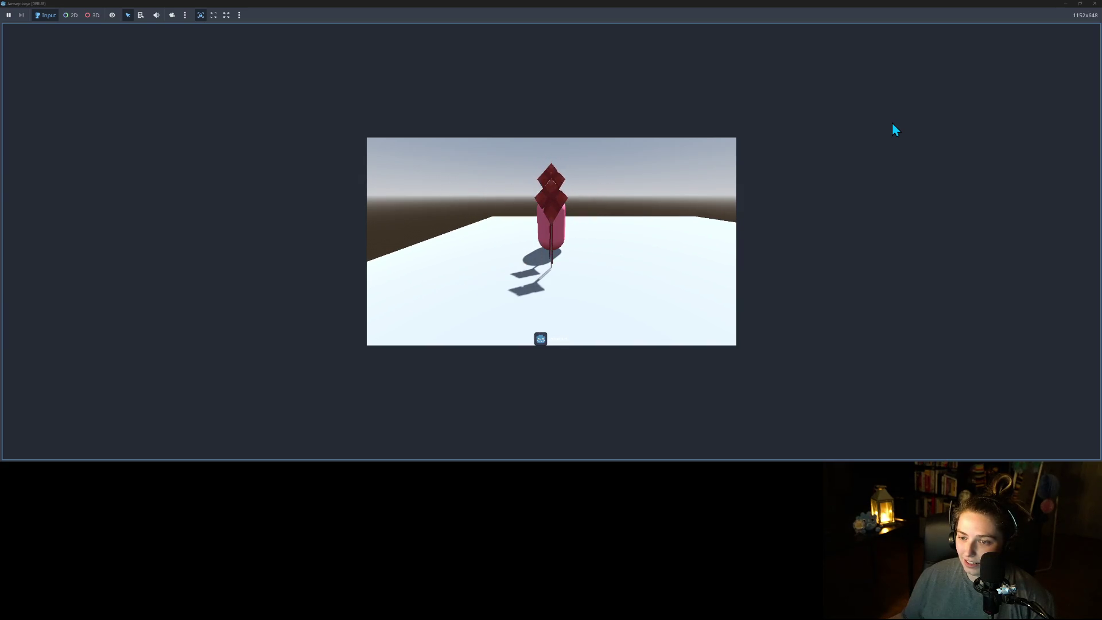
key(F8)
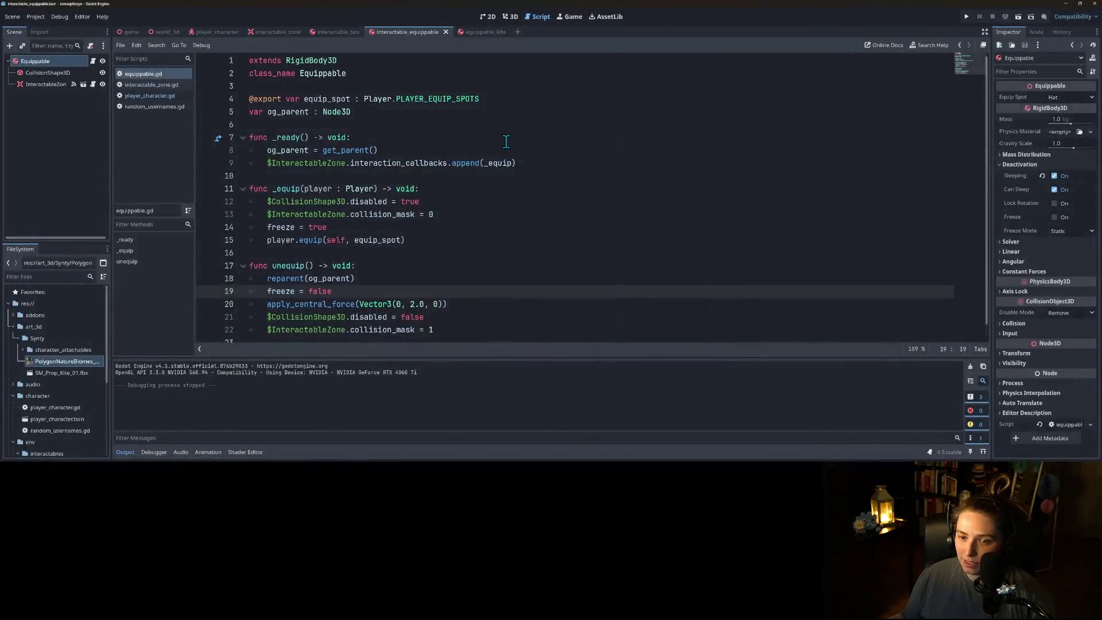
- Raise the unequip force's Vector3 y value from 2.0 to 10.0 and test-run the game
click(413, 304)
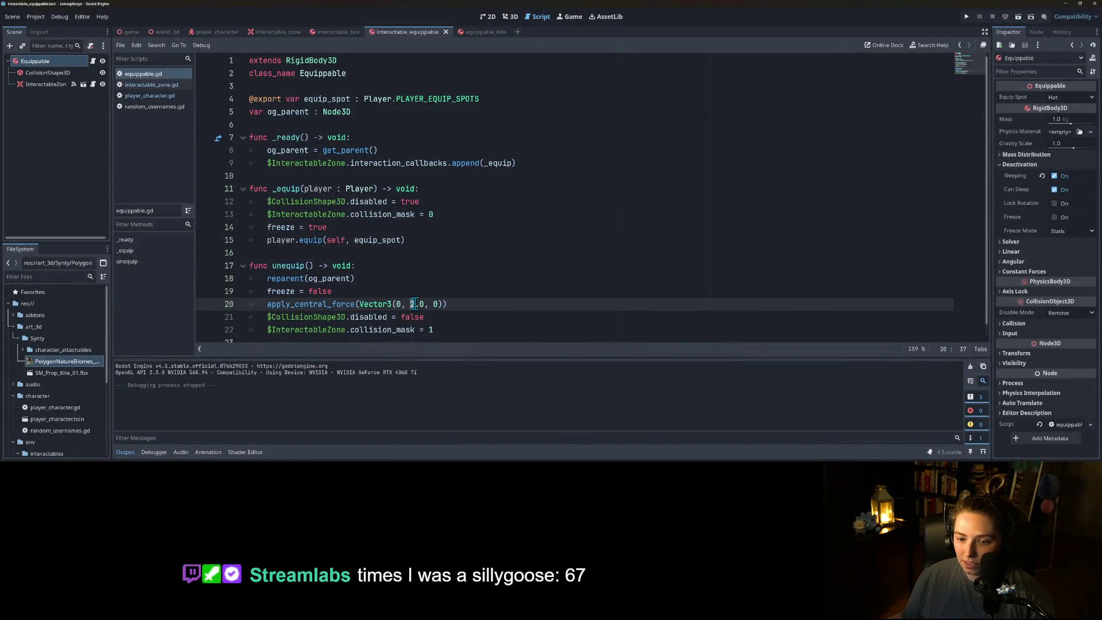
key(BackSpace)
text(10)
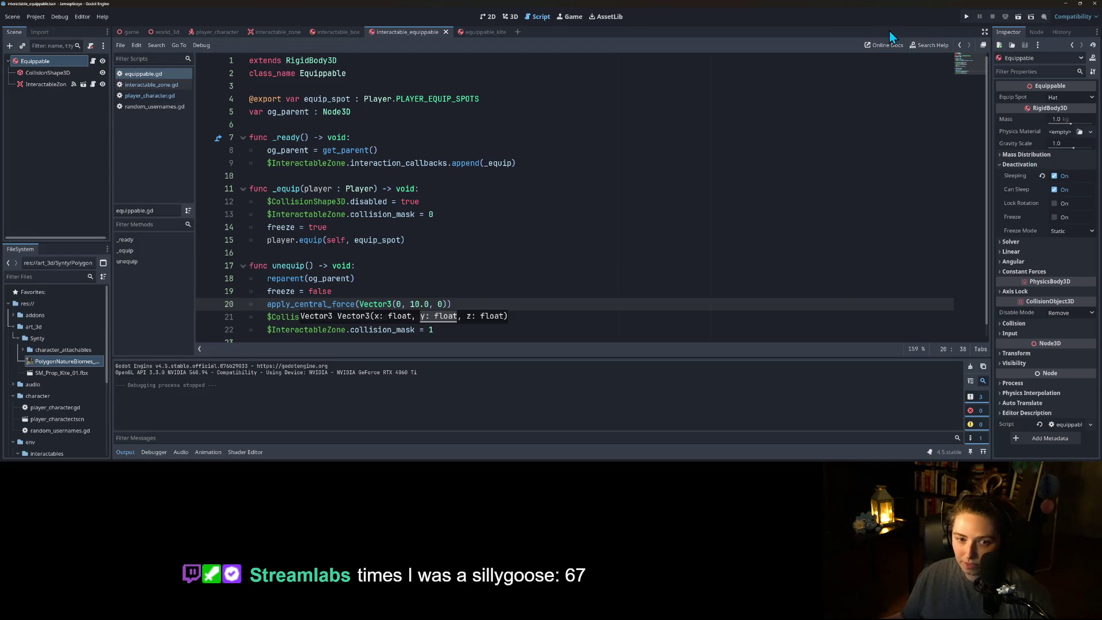
click(966, 17)
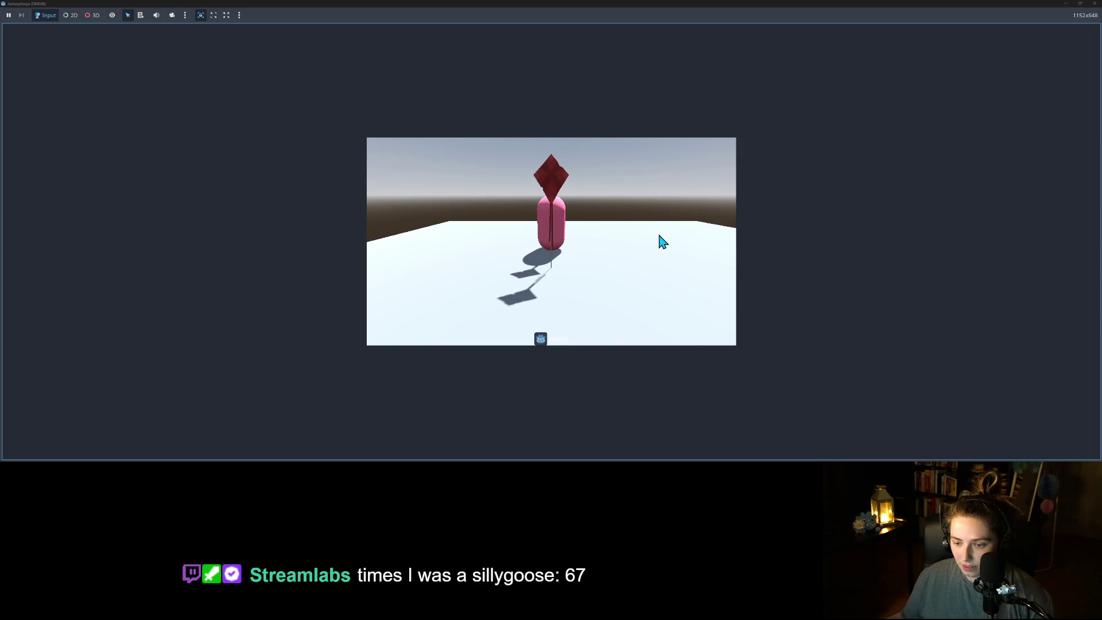
click(1094, 4)
click(445, 290)
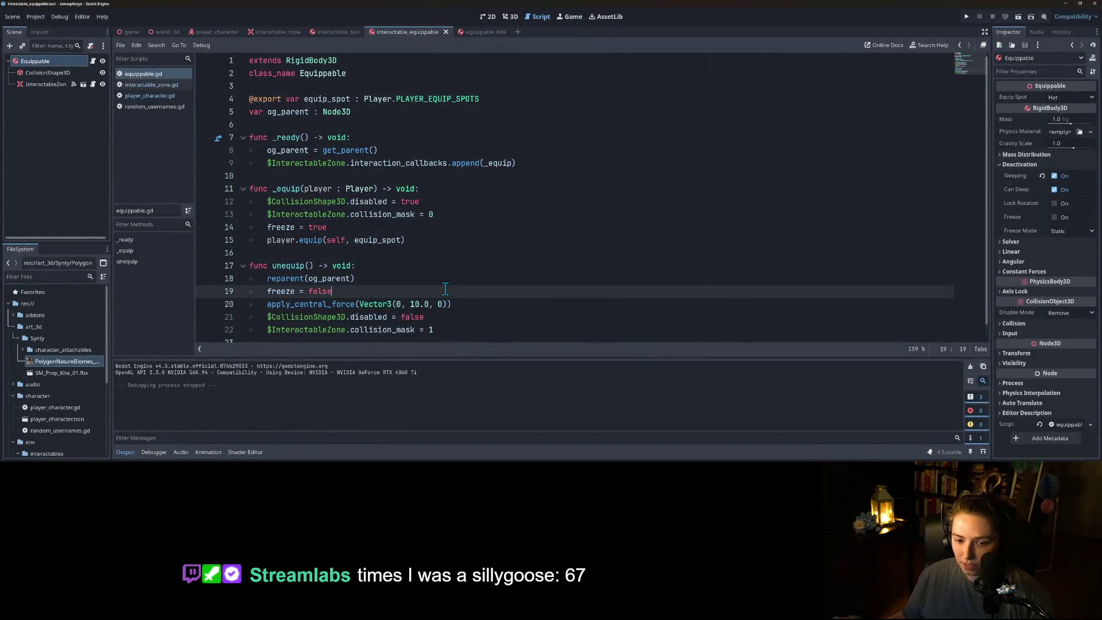
- Add position.y += 2.0 below freeze = false in unequip and save the script
key(Return)
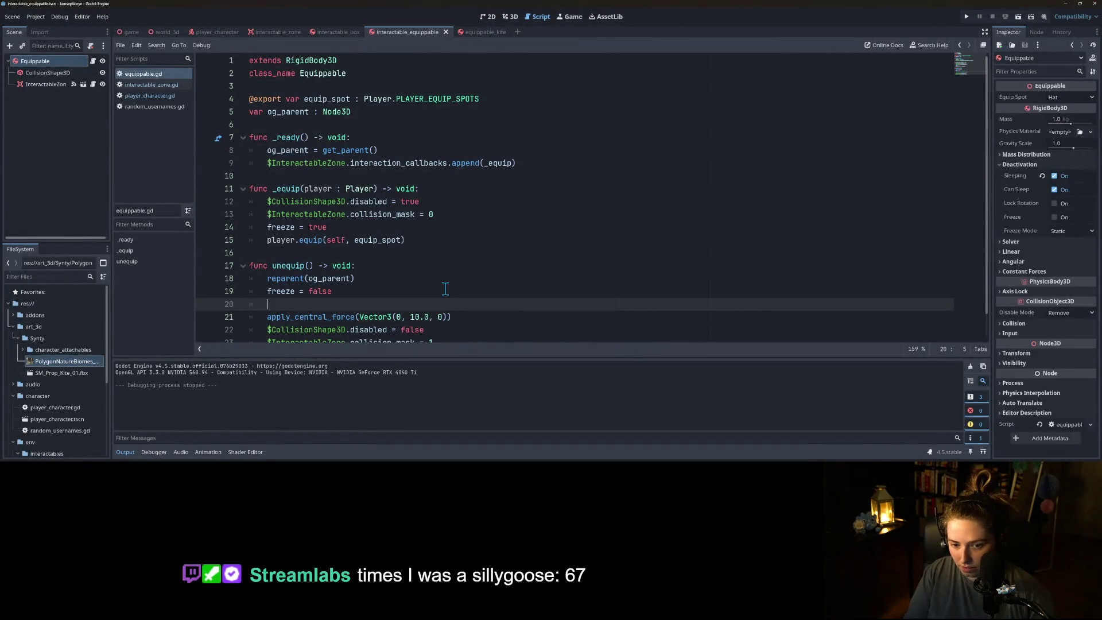
text(po)
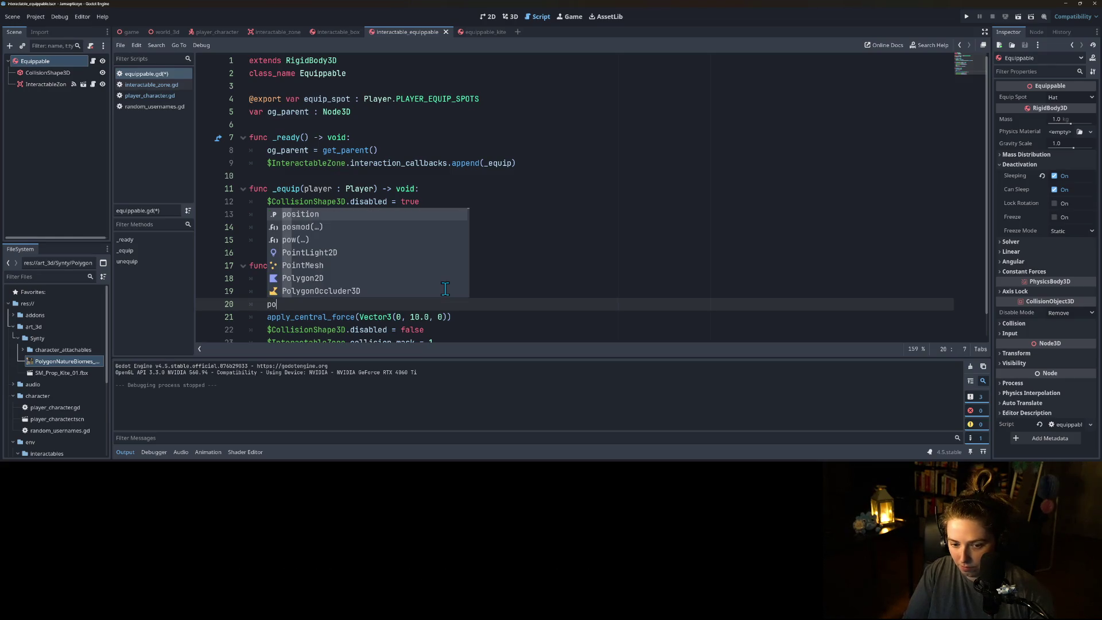
key(Return)
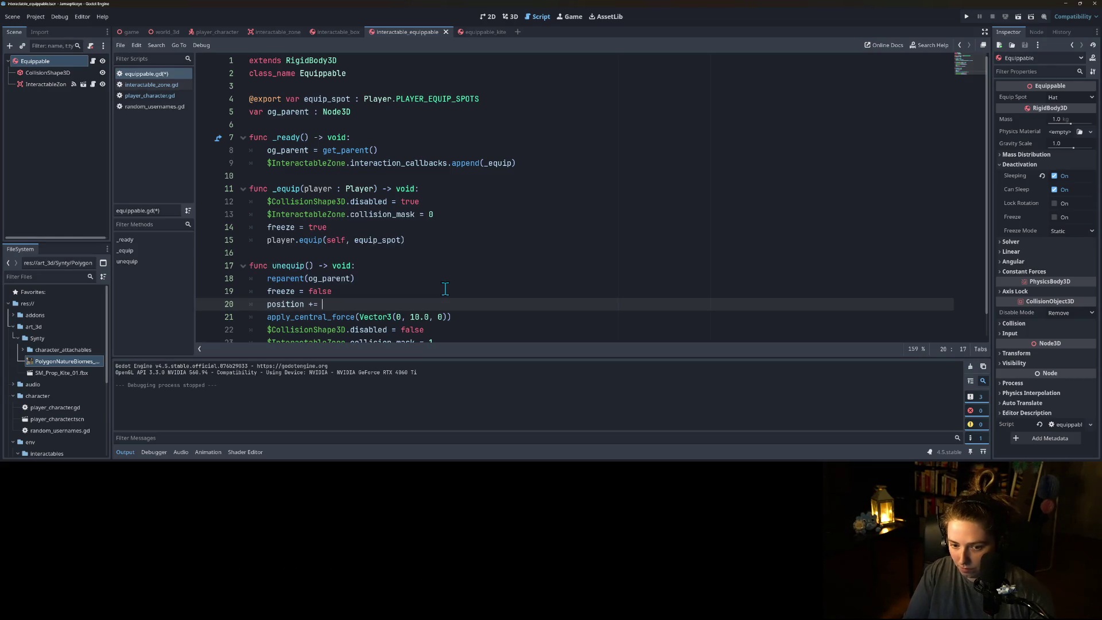
text(2.0)
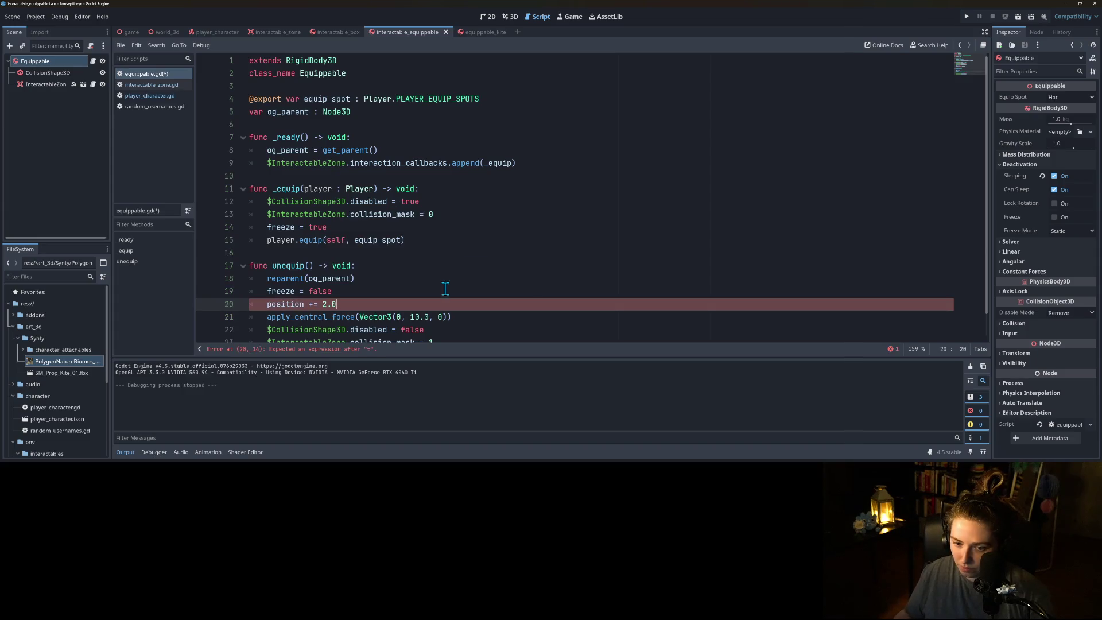
key(ctrl+s)
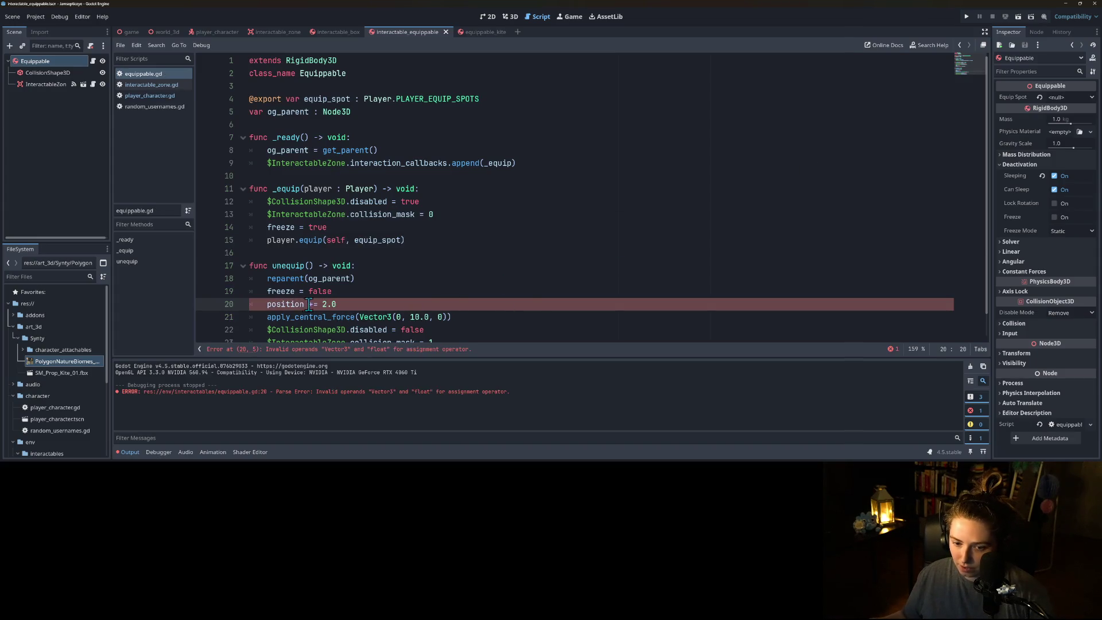
text(.y)
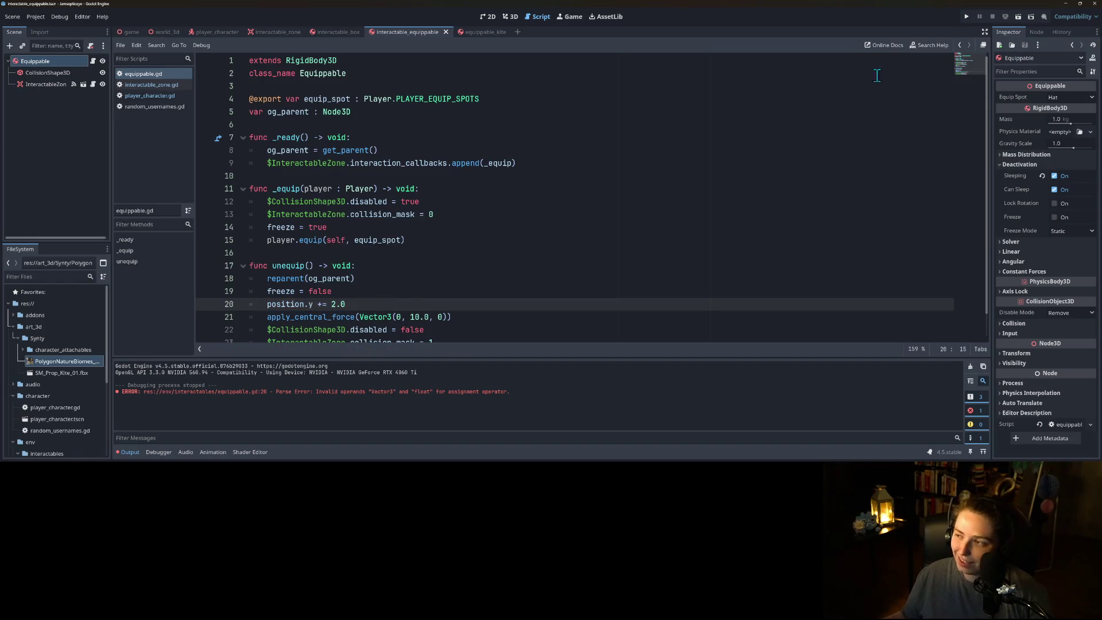
- Test-run the game, circling the camera around the capsule to watch the kite
click(965, 18)
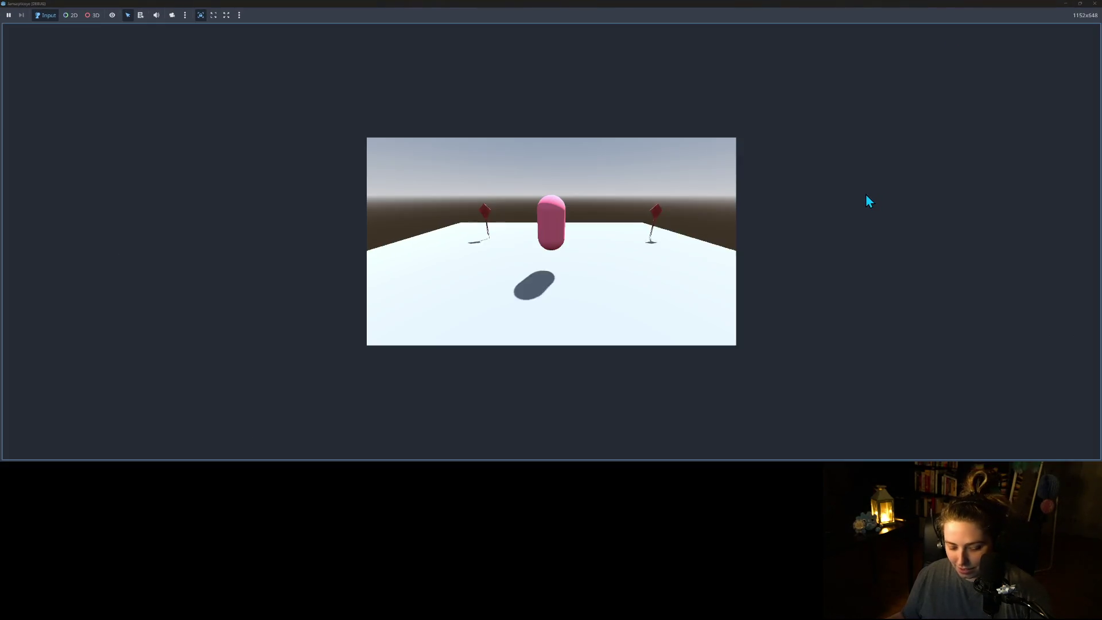
key(d)
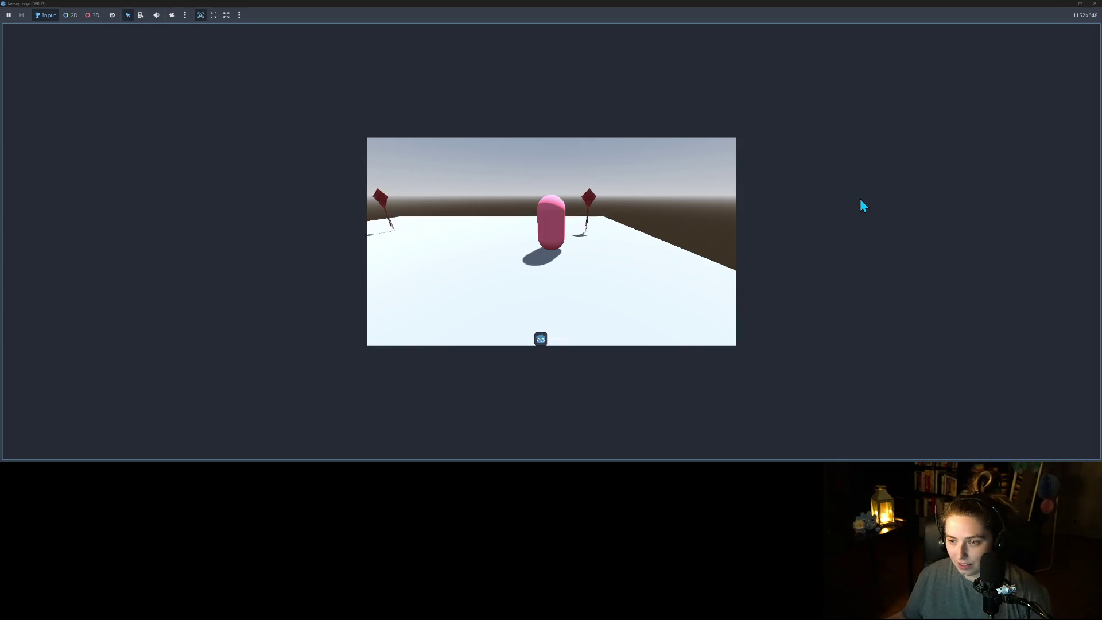
key(a)
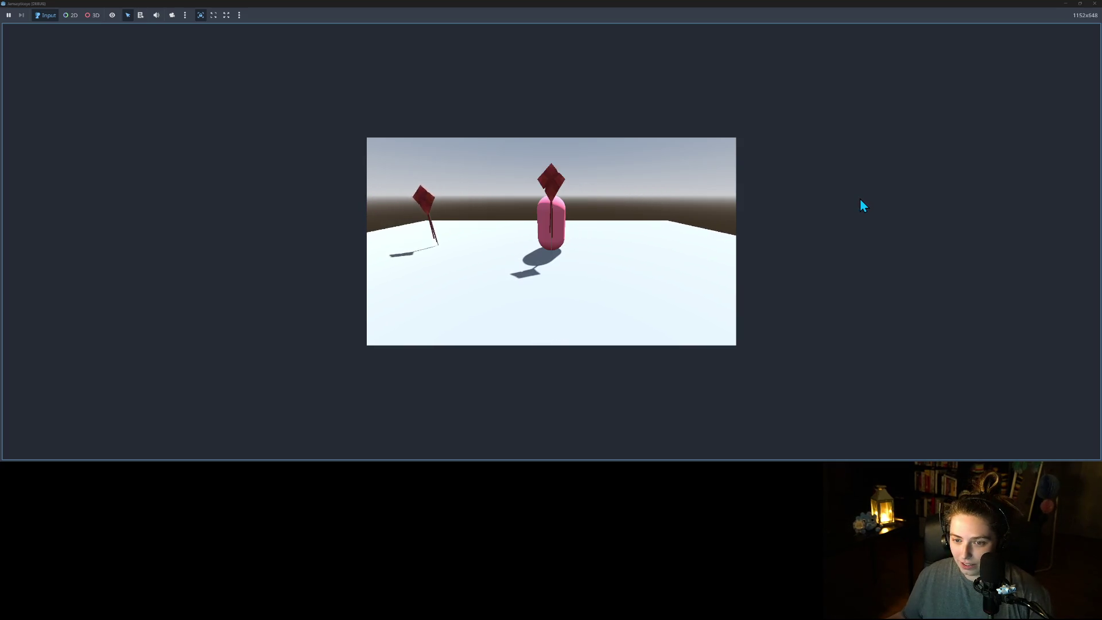
key(d)
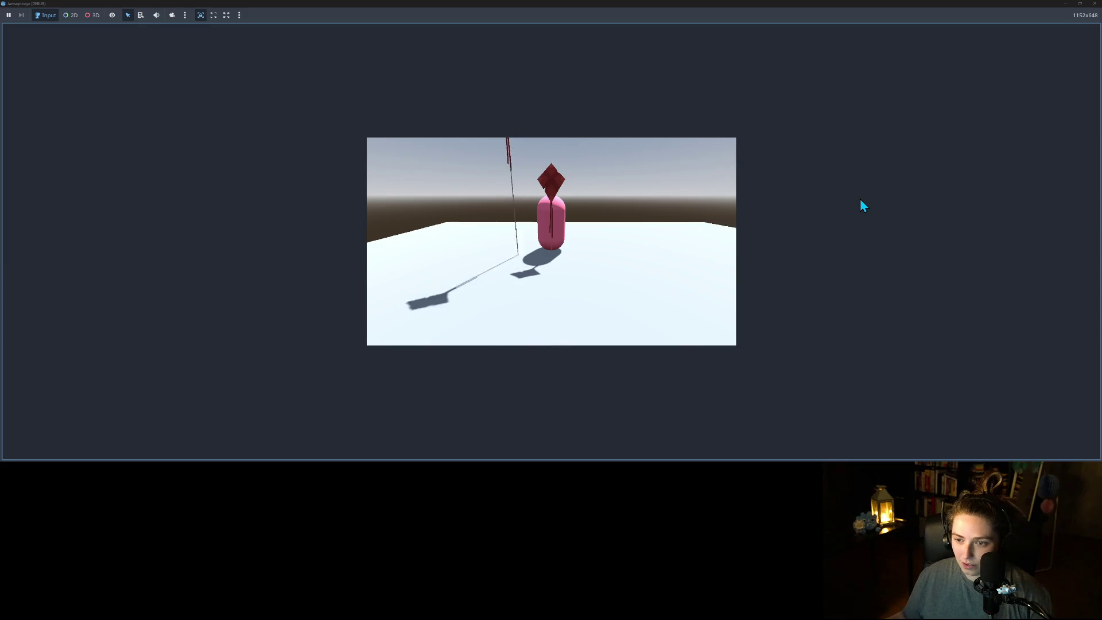
key(a)
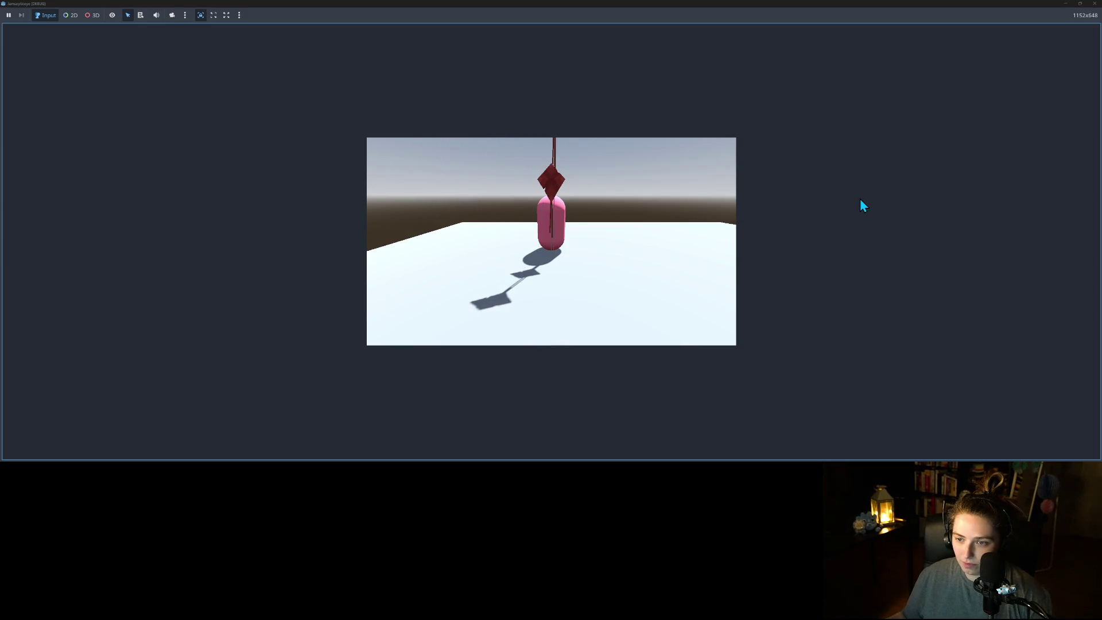
click(1094, 4)
click(343, 292)
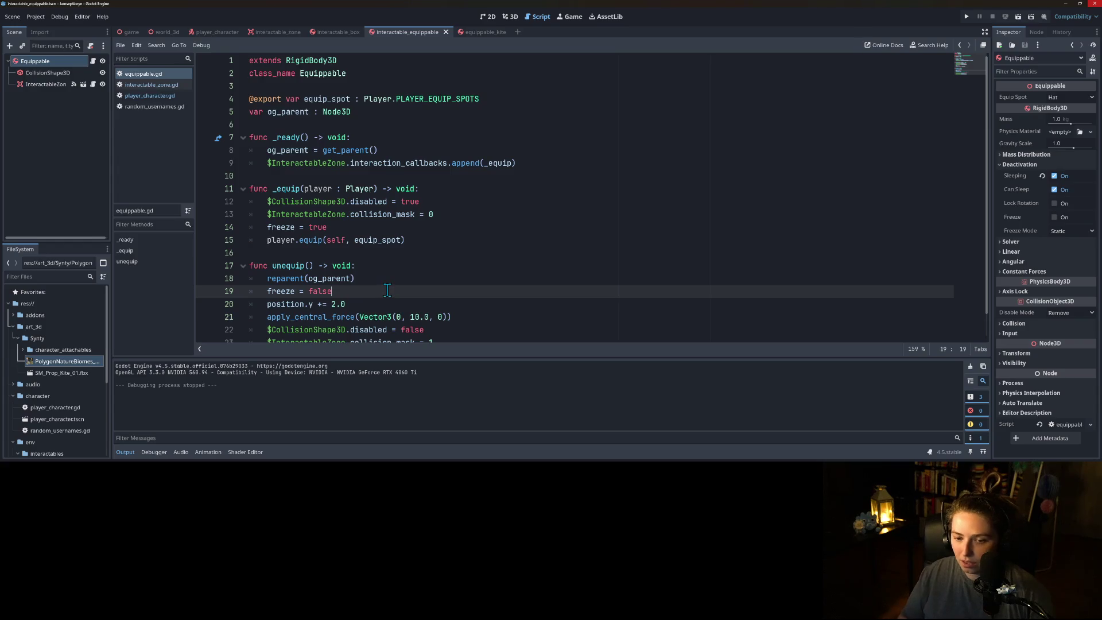
- Add sleeping = false below freeze = false in unequip and test-run the game
key(Return)
text(sleeping = false)
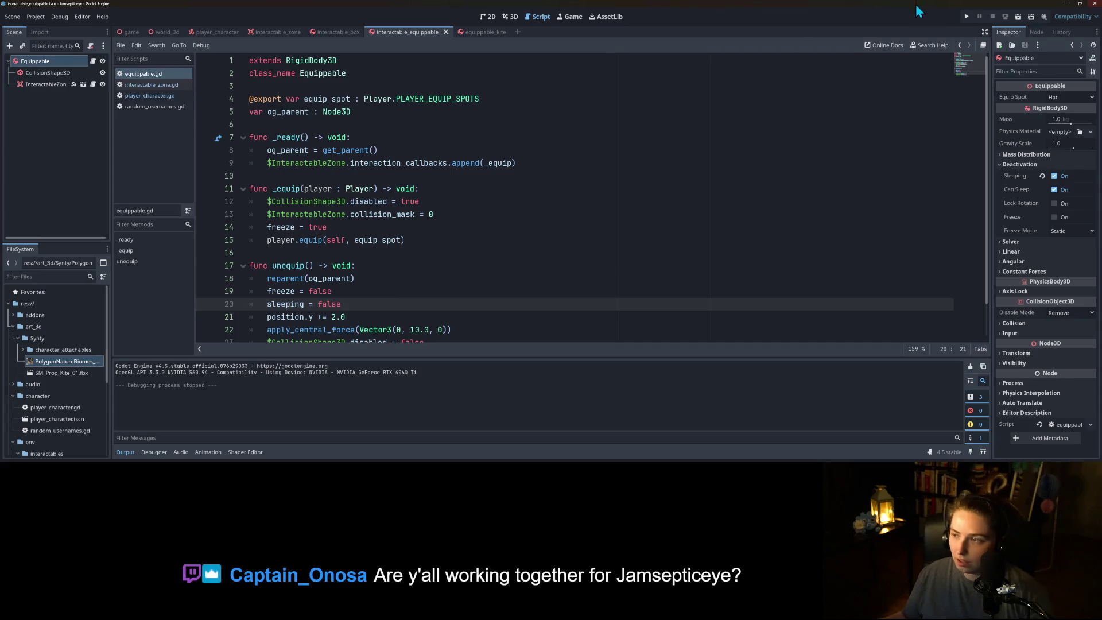
click(967, 16)
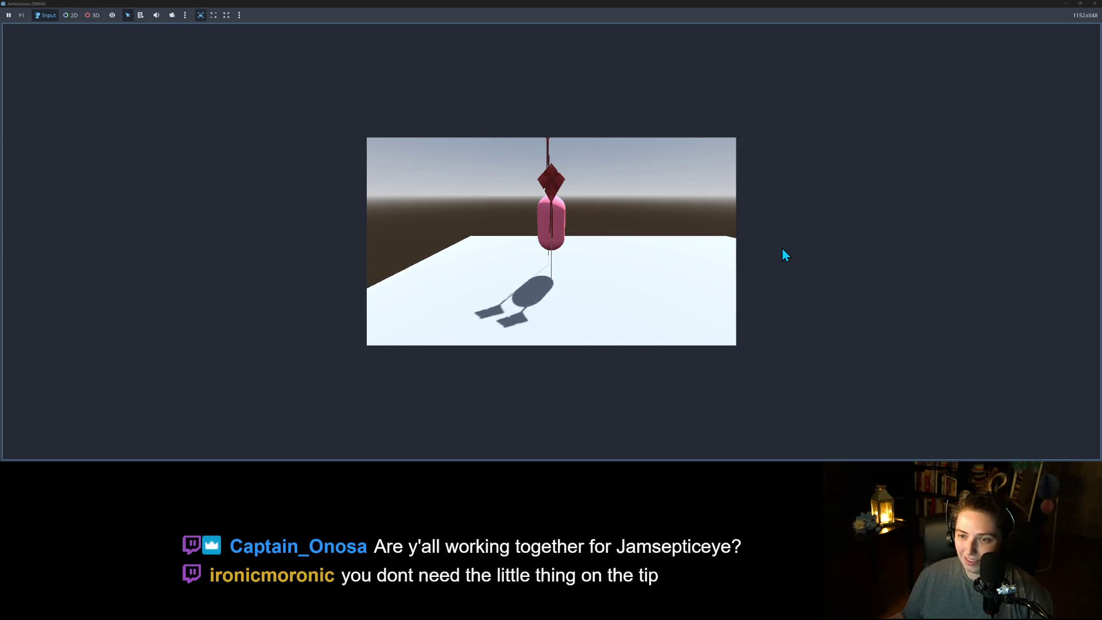
click(1094, 4)
click(454, 239)
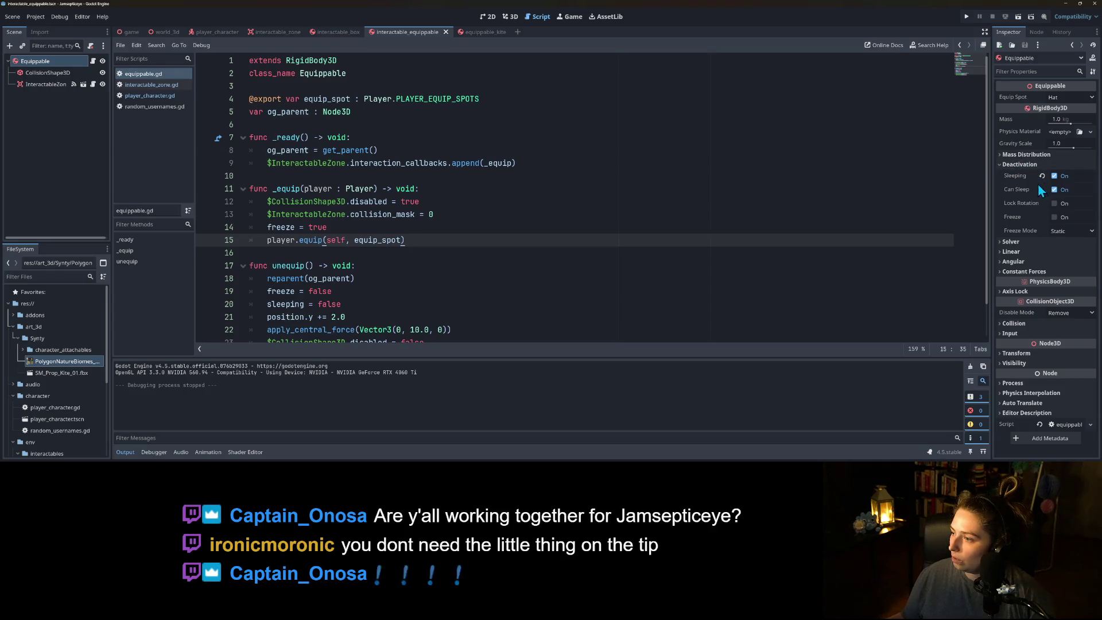
- Uncheck Deactivation > Sleeping on the Equippable body and save the scene
click(1054, 176)
key(ctrl+s)
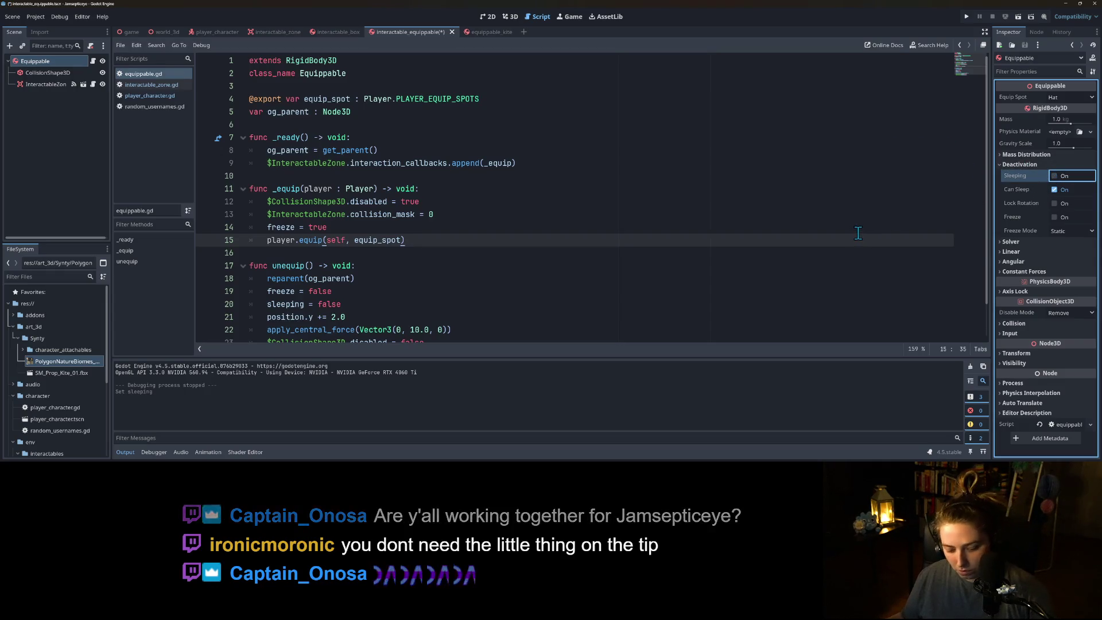
scroll(677, 232, down, 1)
click(401, 267)
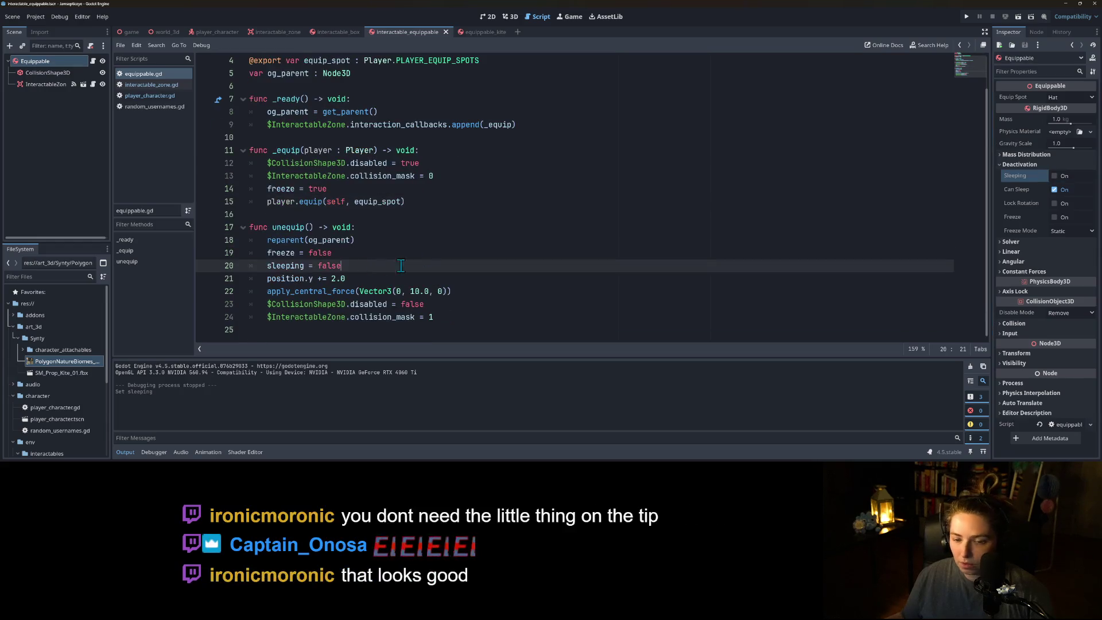
- Switch to the equippable_kite scene and test-run the game, rotating the camera to see both kites
click(470, 32)
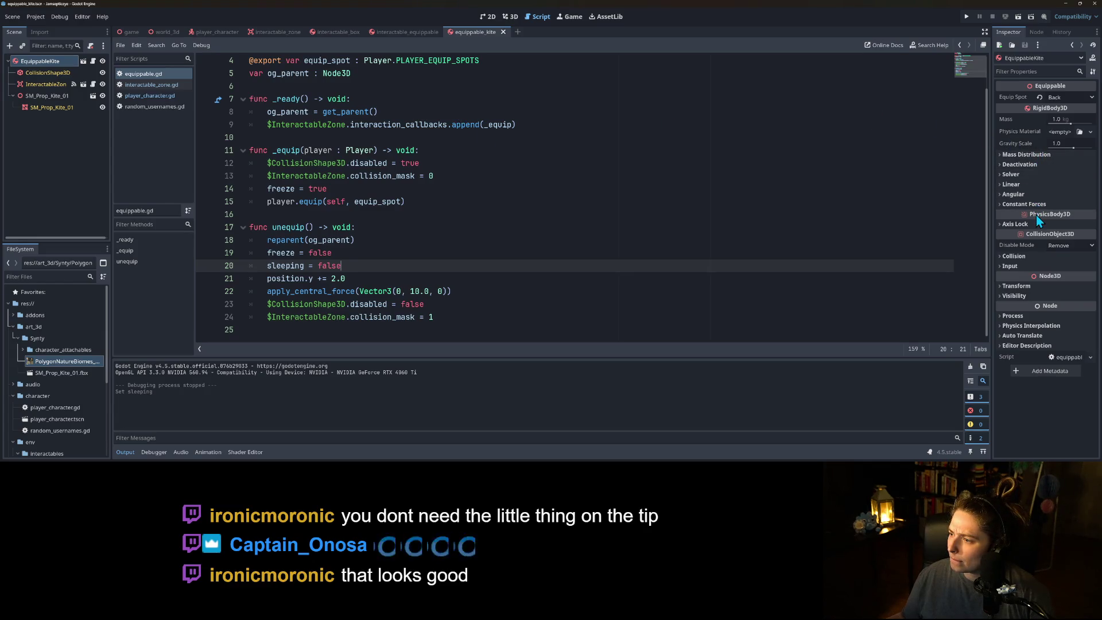
click(1024, 155)
click(1025, 155)
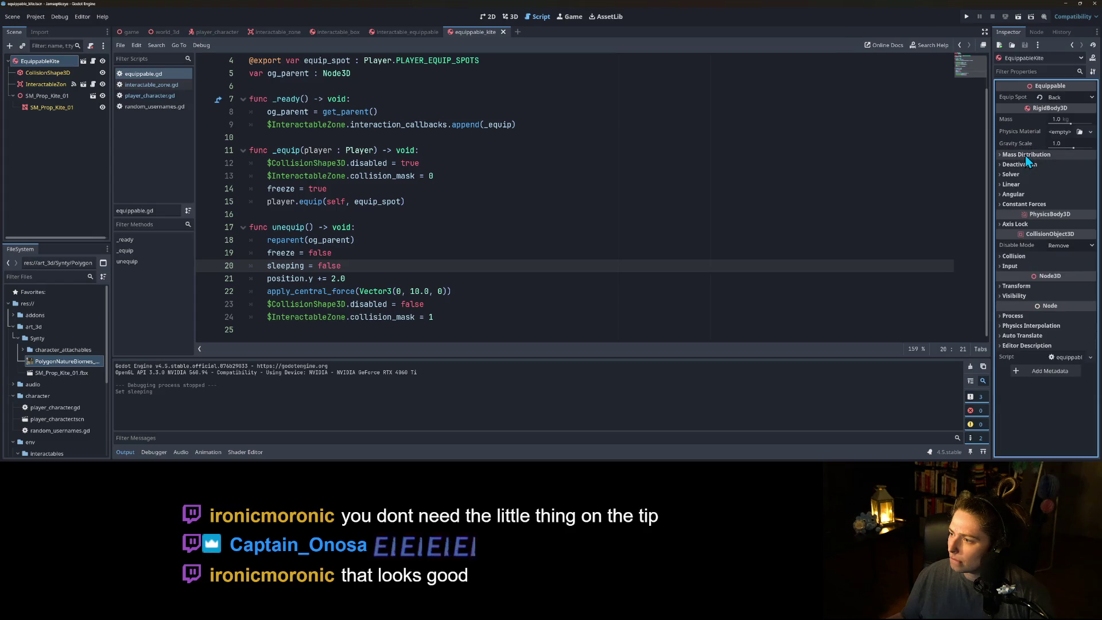
click(966, 17)
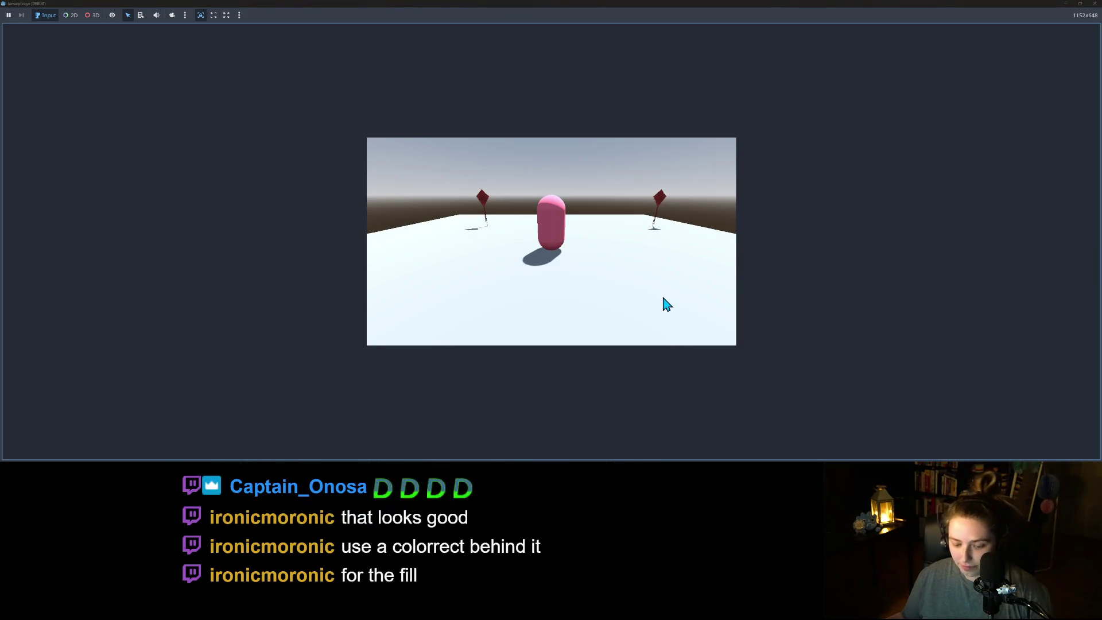
key(d)
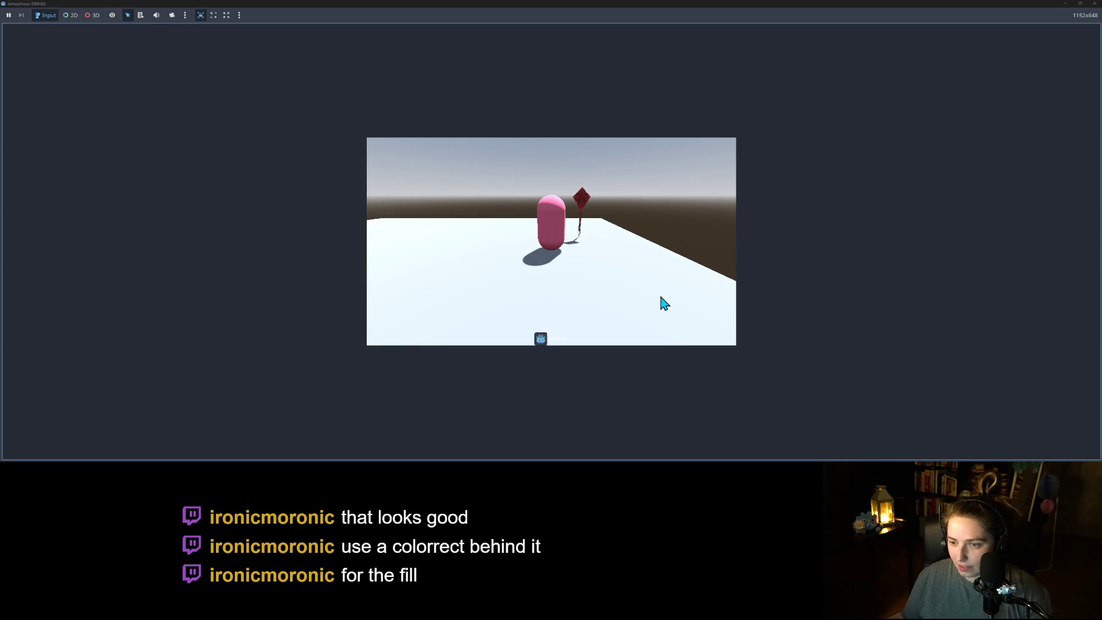
key(a)
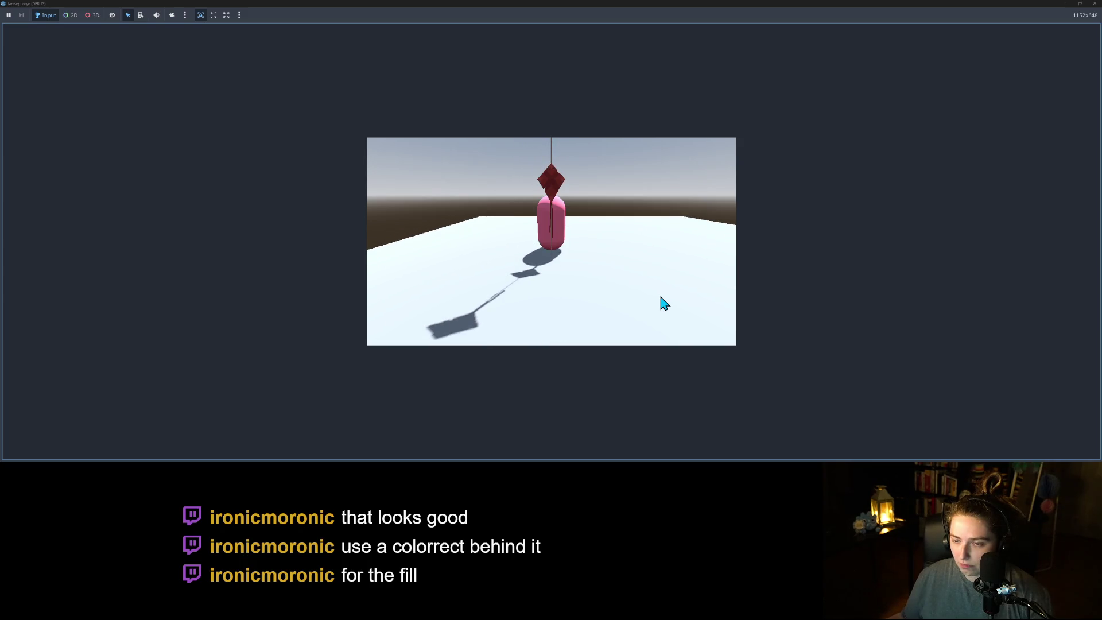
click(1094, 4)
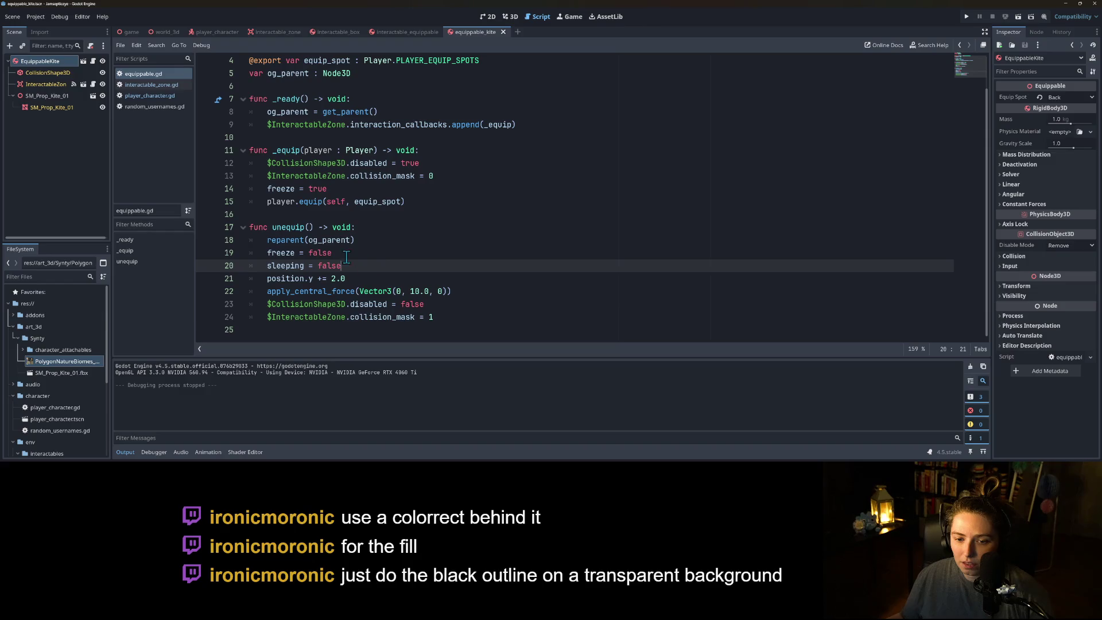
- Move the $CollisionShape3D.disabled = false line above apply_central_force, after the position.y line
double_click(287, 240)
double_click(323, 239)
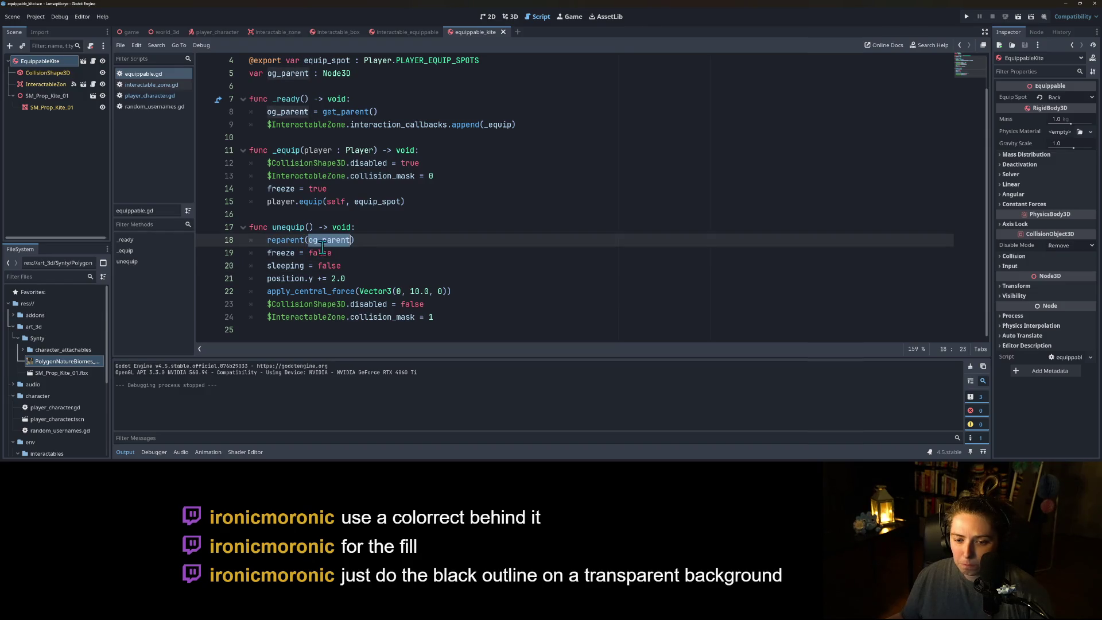
double_click(354, 279)
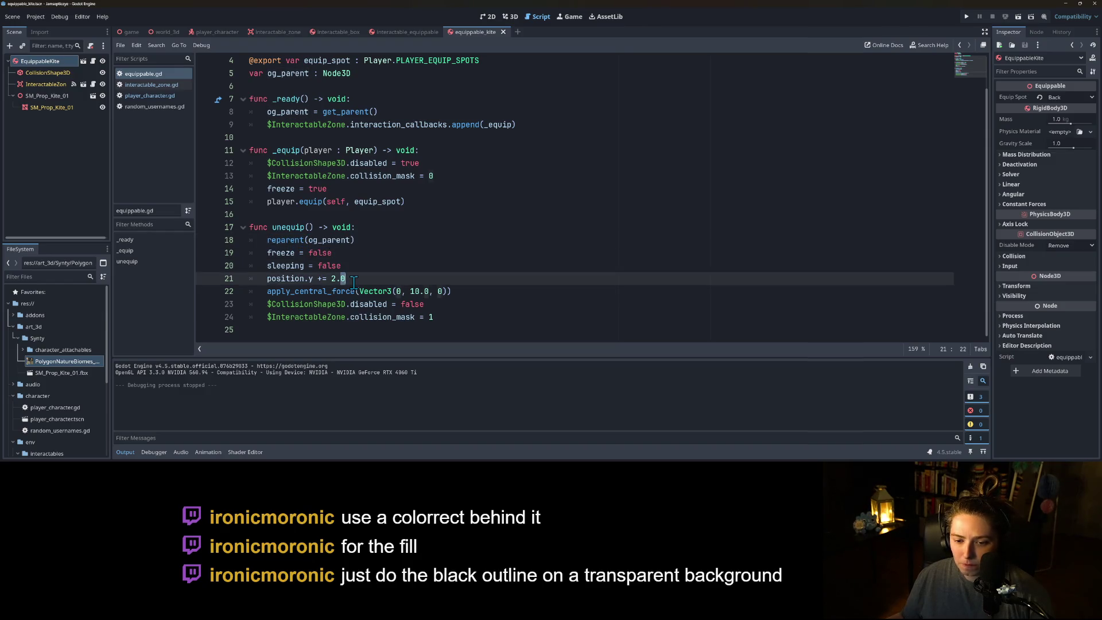
click(425, 304)
double_click(388, 305)
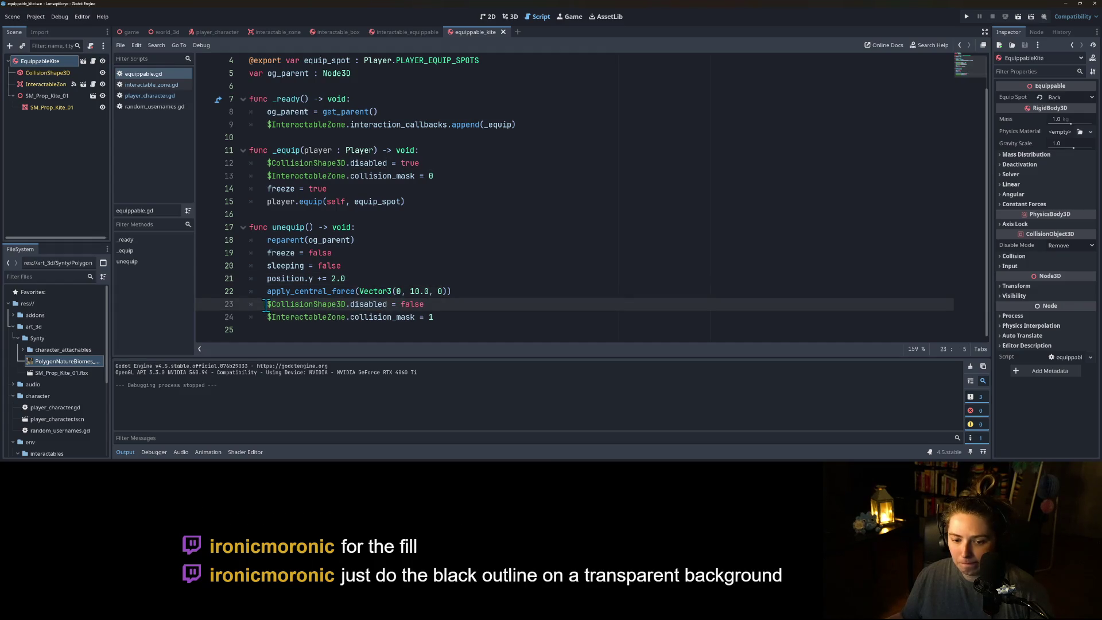
drag(265, 304, 440, 308)
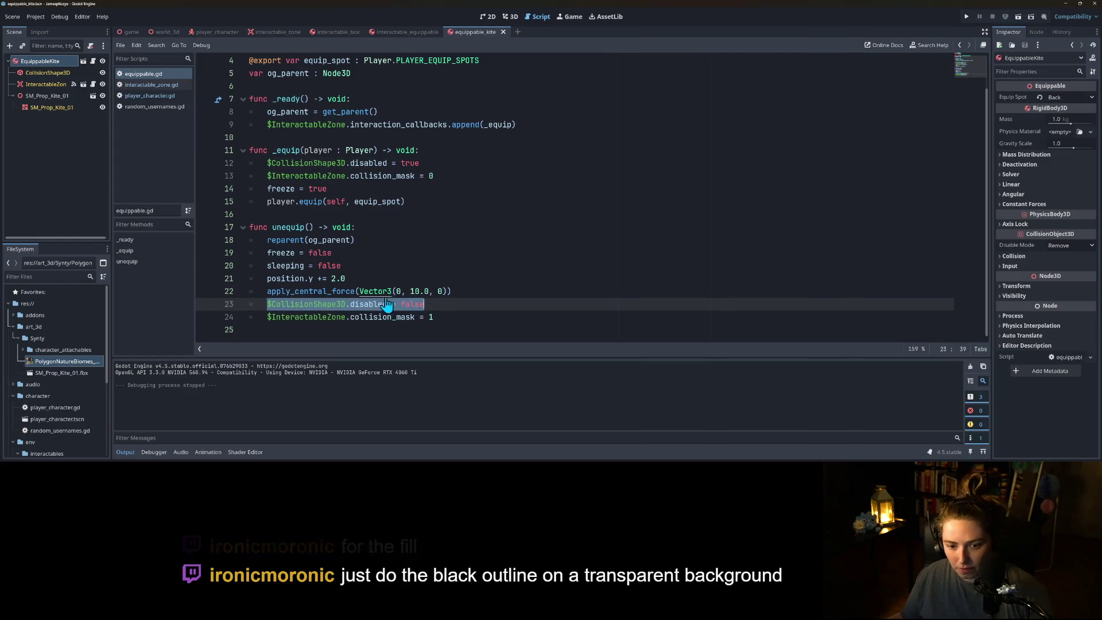
key(ctrl+x)
click(379, 279)
key(Return)
key(ctrl+v)
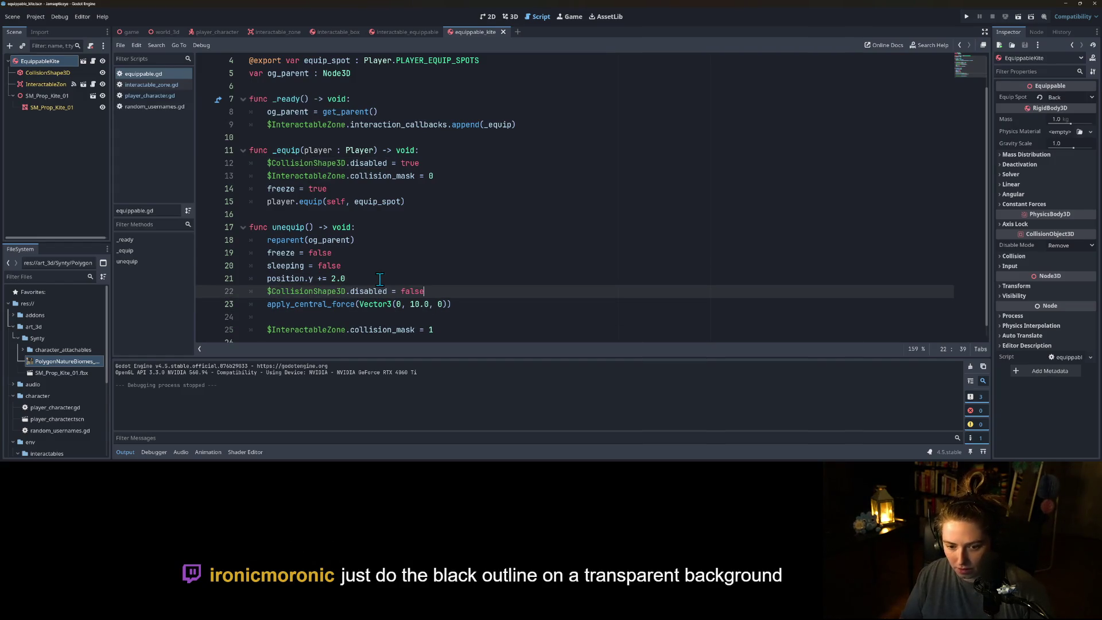
key(Down)
key(Down)
key(BackSpace)
key(BackSpace)
- Save the script, run the project, and minimize the game window
key(ctrl+s)
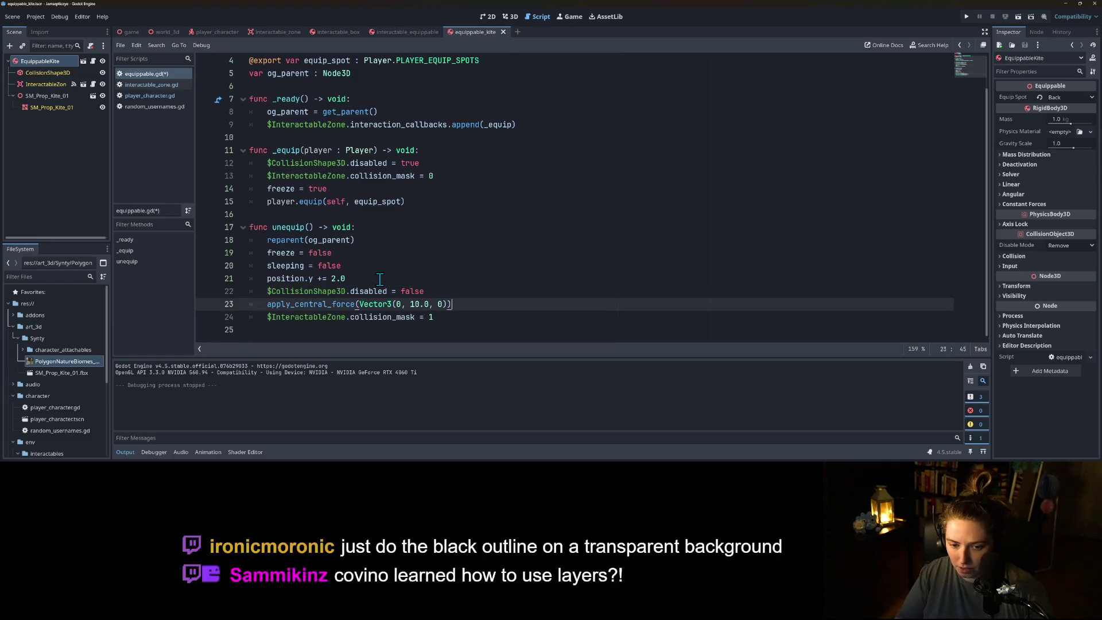
click(967, 17)
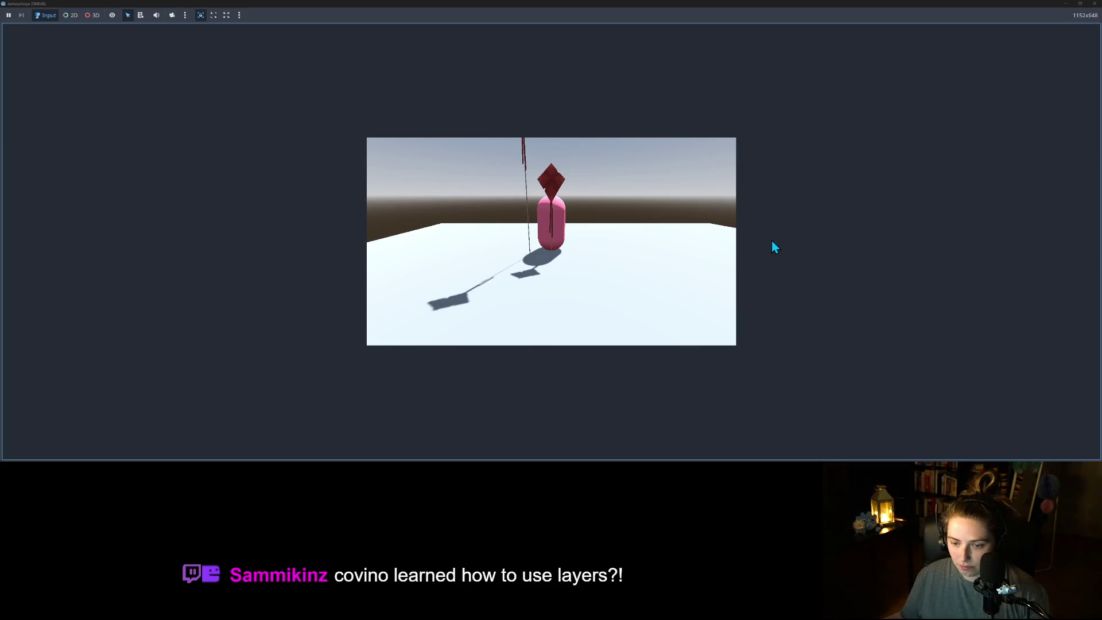
click(1066, 4)
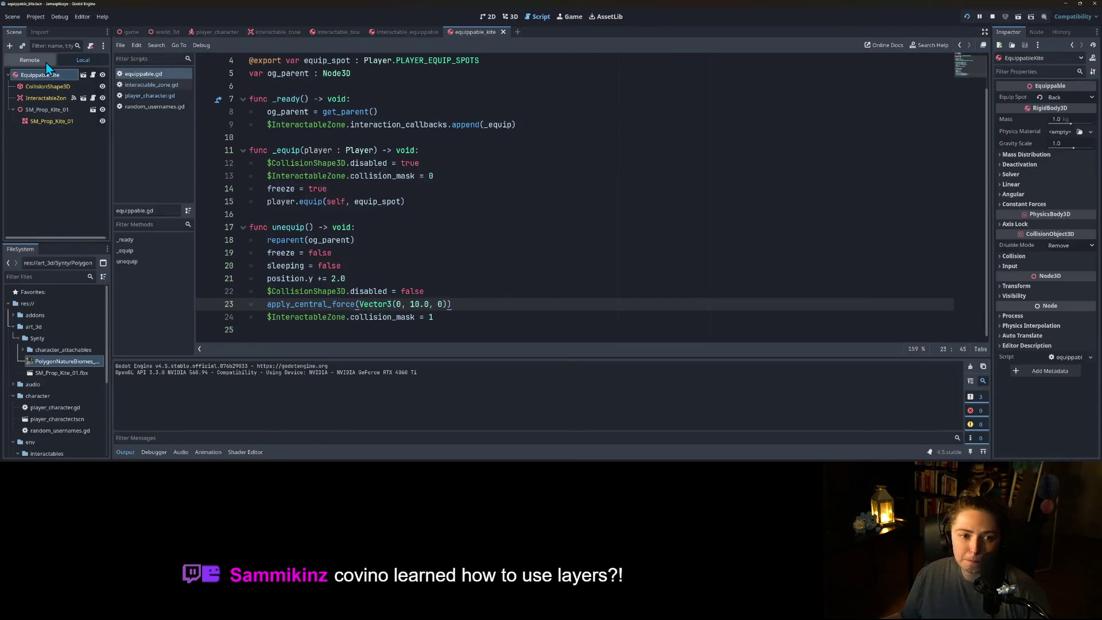
- Inspect the running EquippableKite's properties in the live scene tree, then stop the game
click(13, 109)
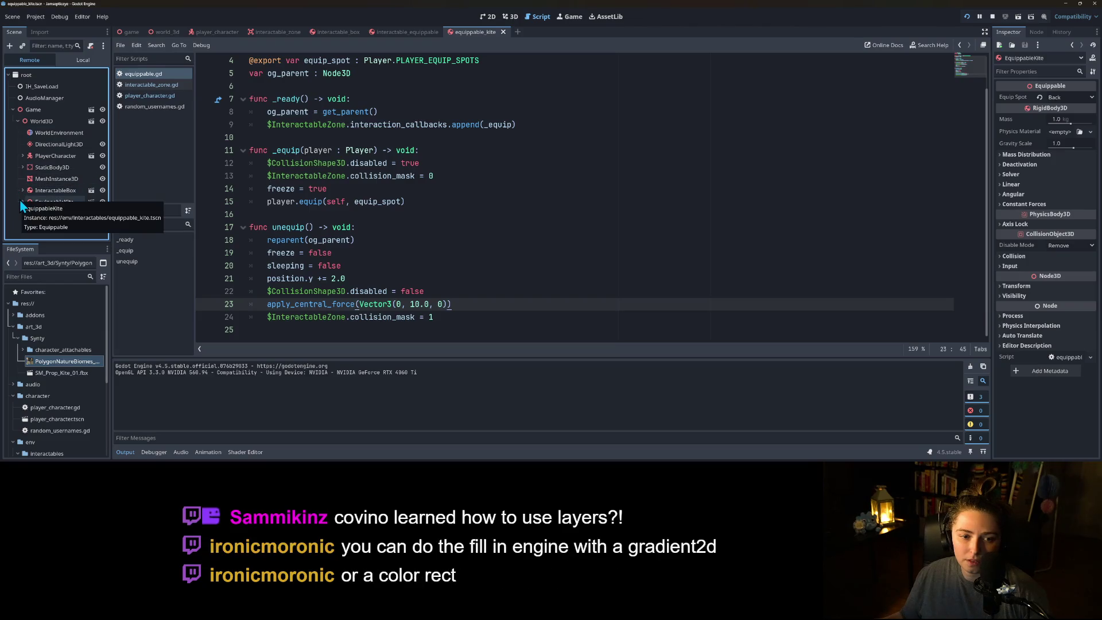
click(38, 201)
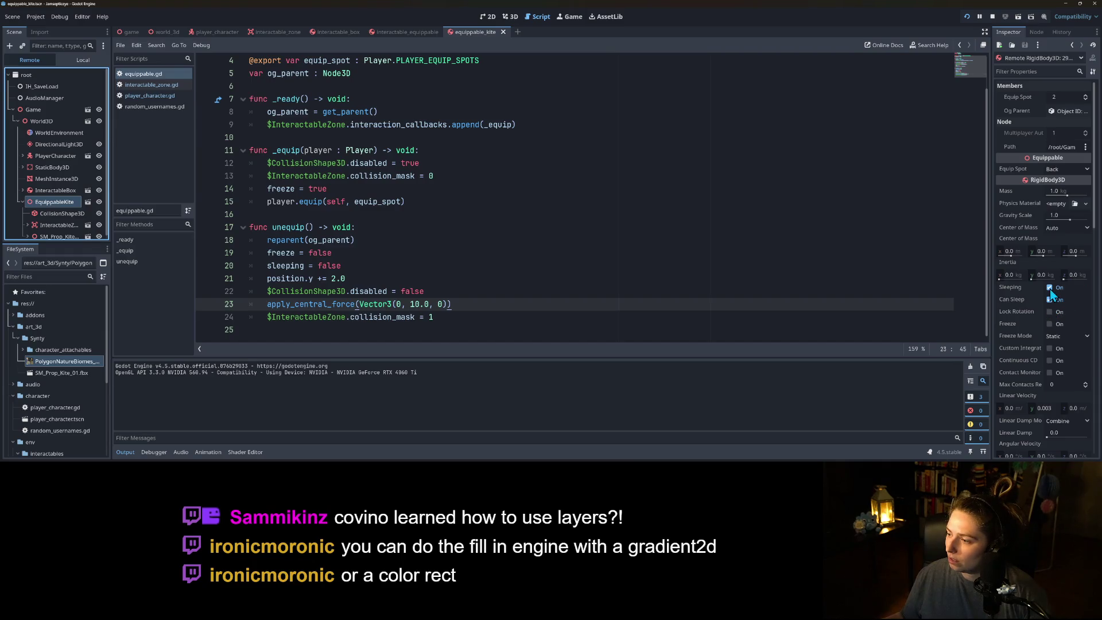
click(992, 16)
- Disable sleeping on the Equippable body in interactable_equippable, then review the EquippableKite's Deactivation settings
click(413, 34)
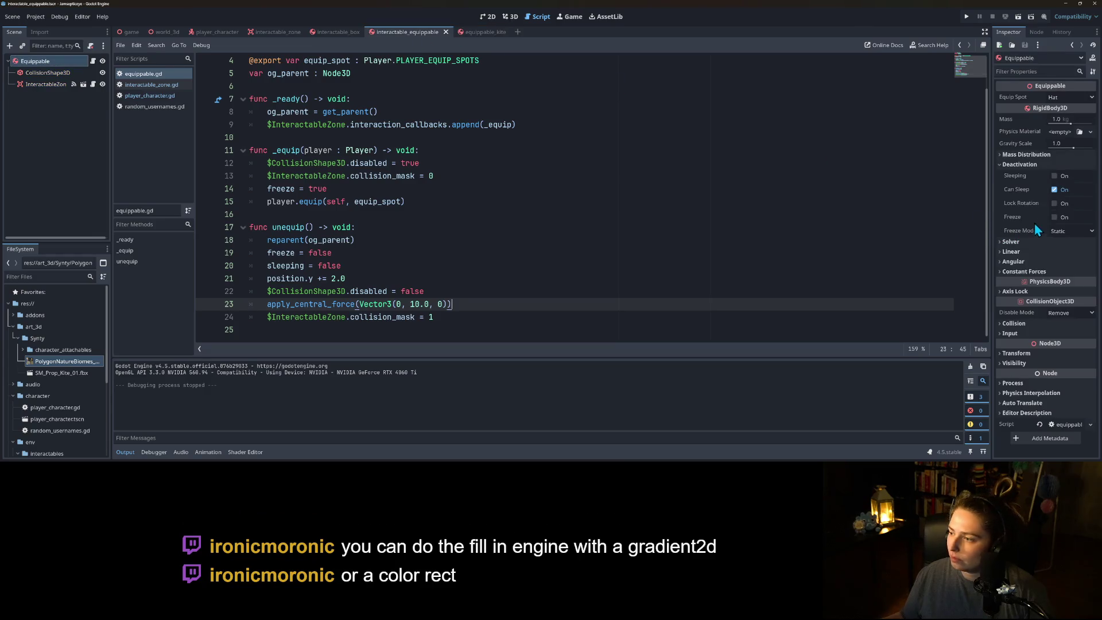
click(1054, 190)
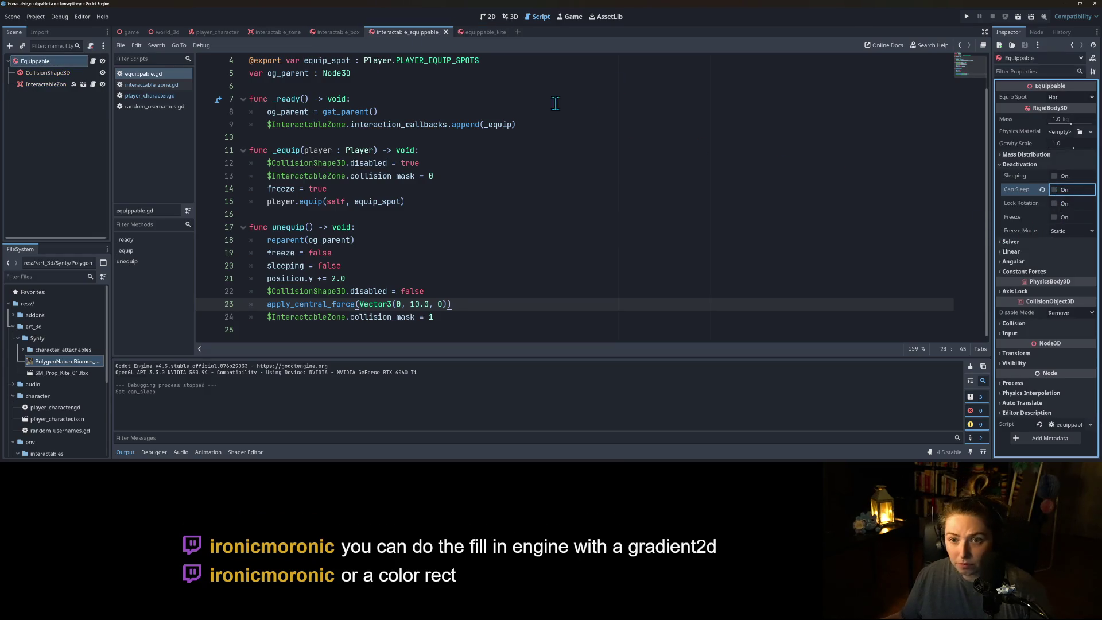
click(488, 29)
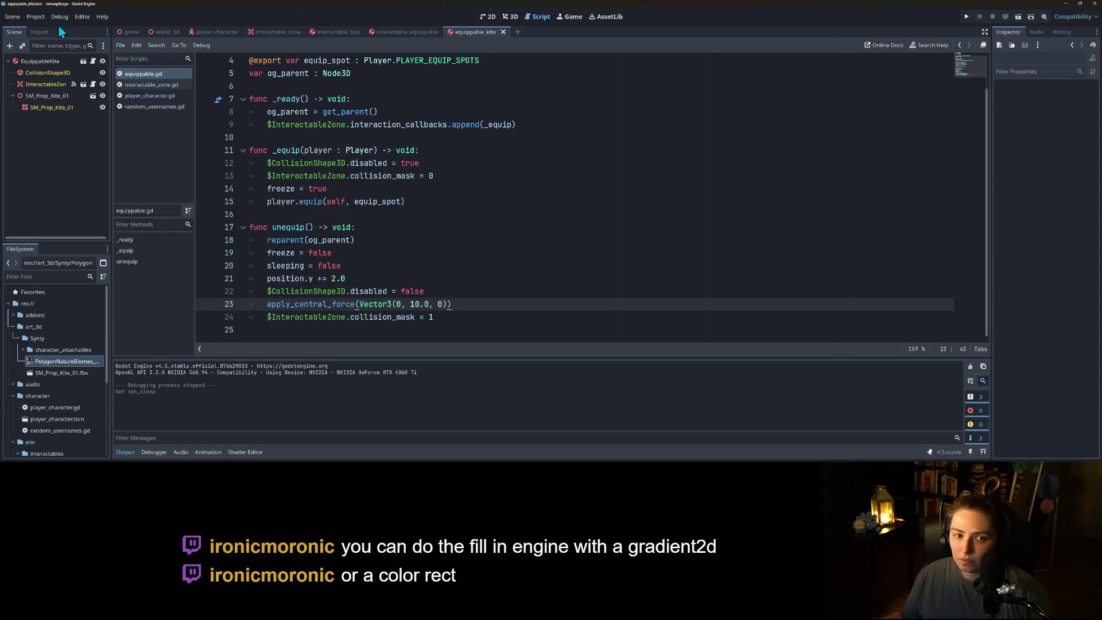
click(38, 62)
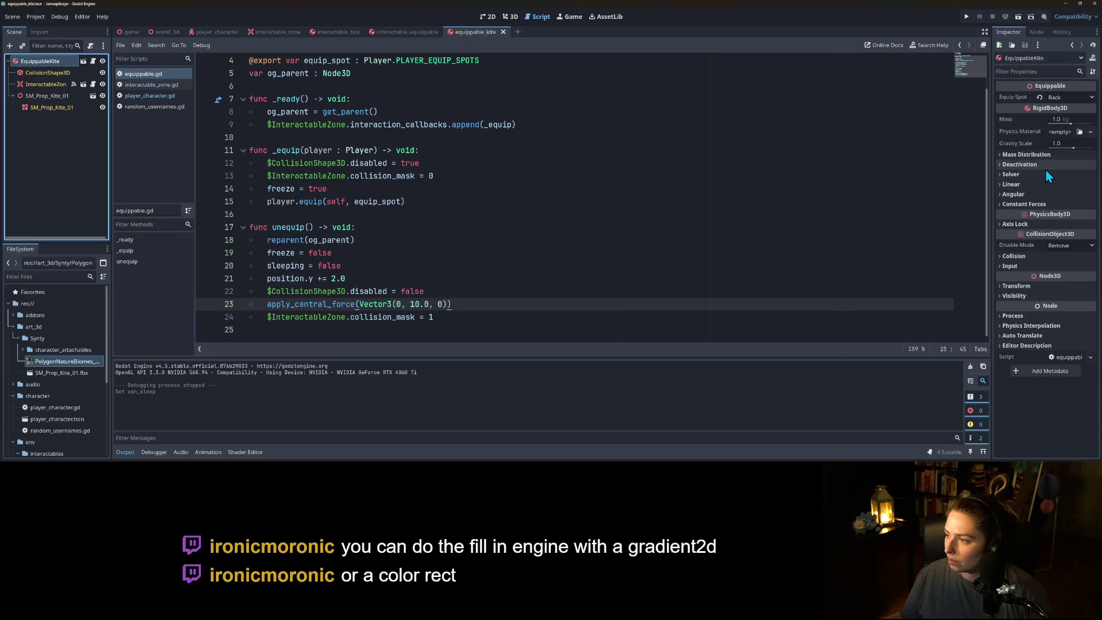
click(1027, 205)
click(1027, 206)
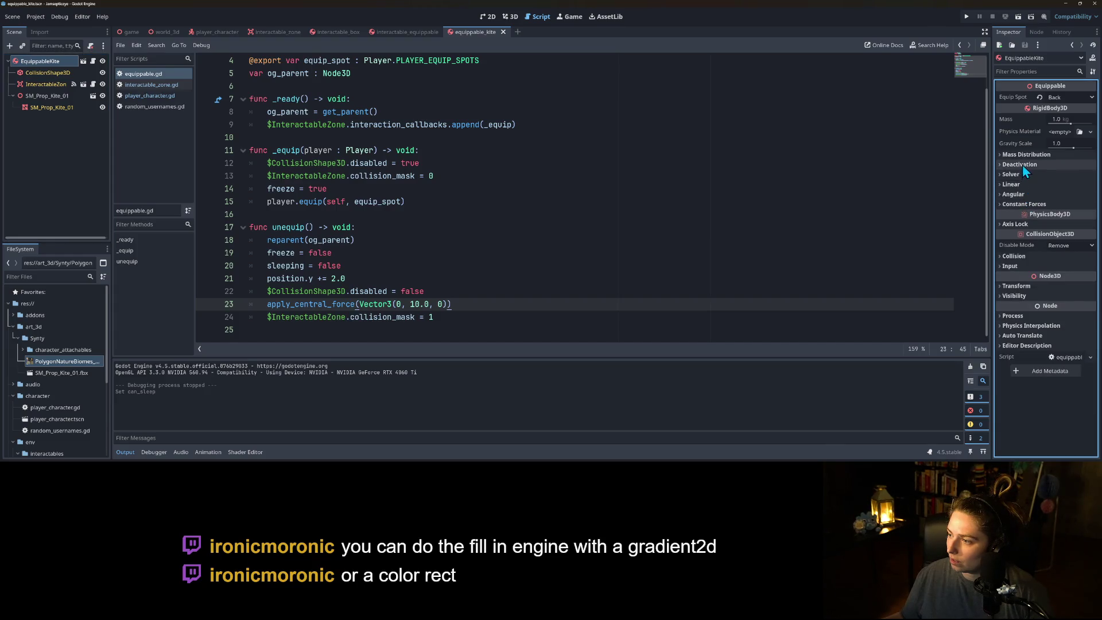
click(1021, 165)
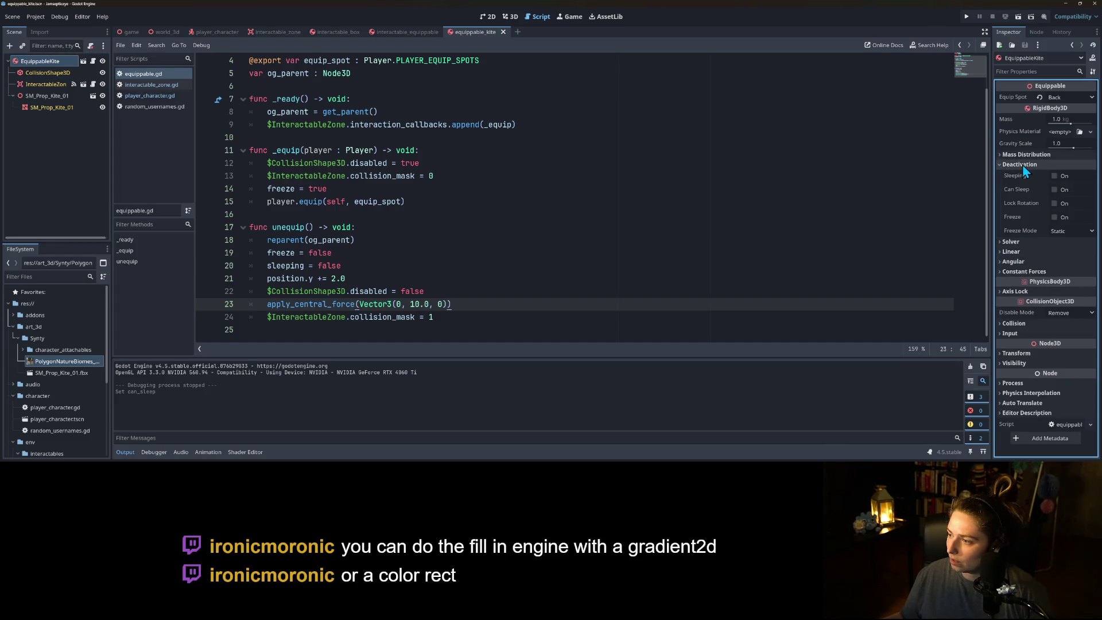
- Test-run the game, equipping one kite with E and trying to pick up the other
click(966, 17)
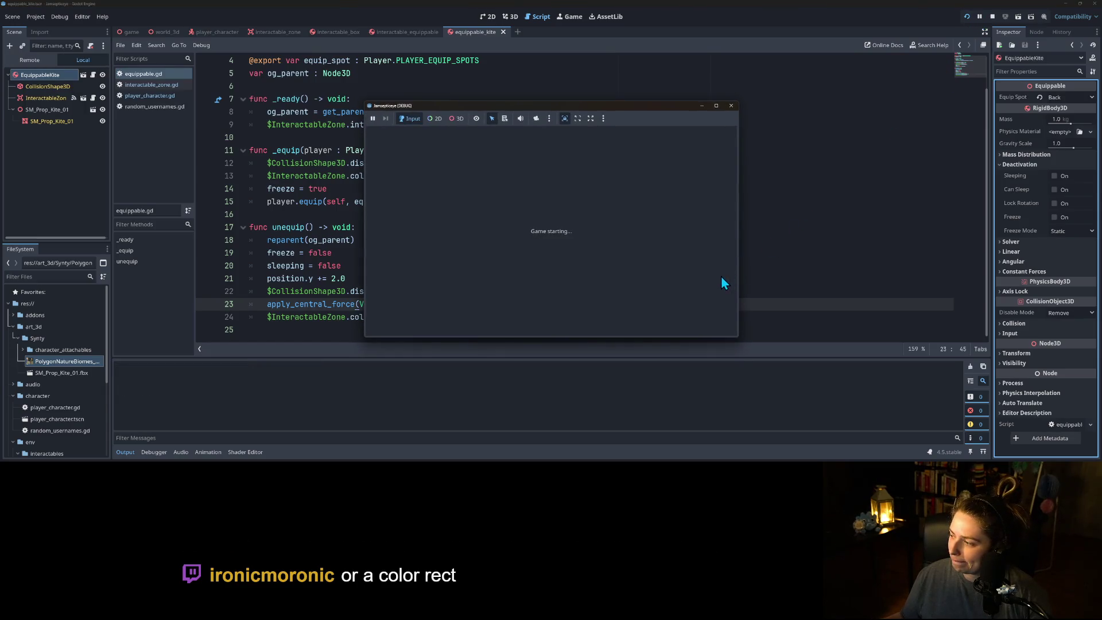
key(d)
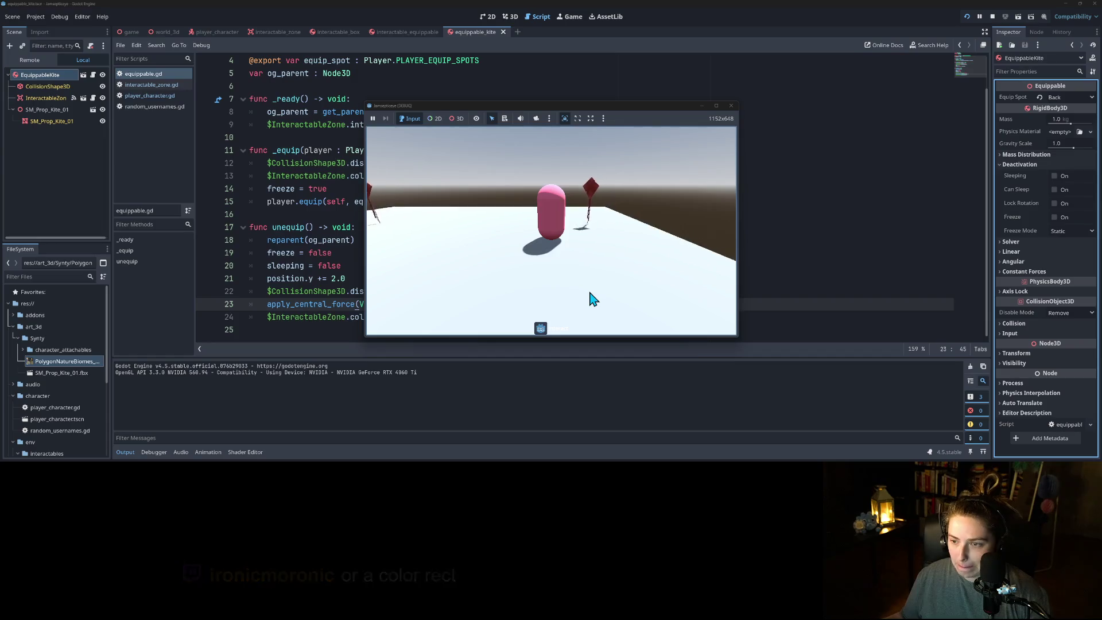
key(e)
key(a)
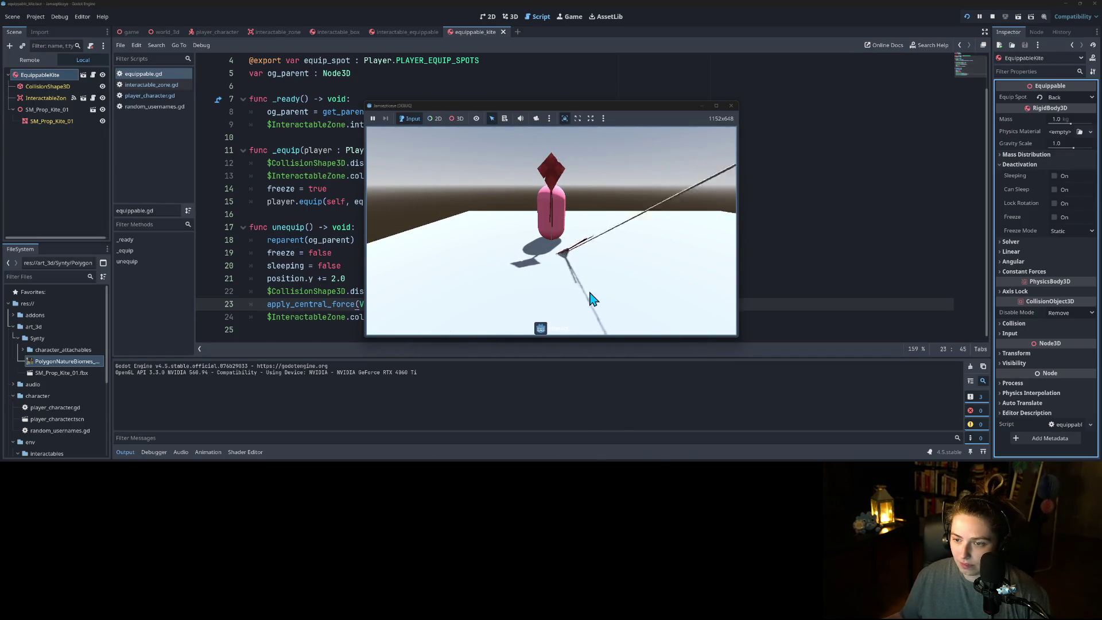
click(732, 105)
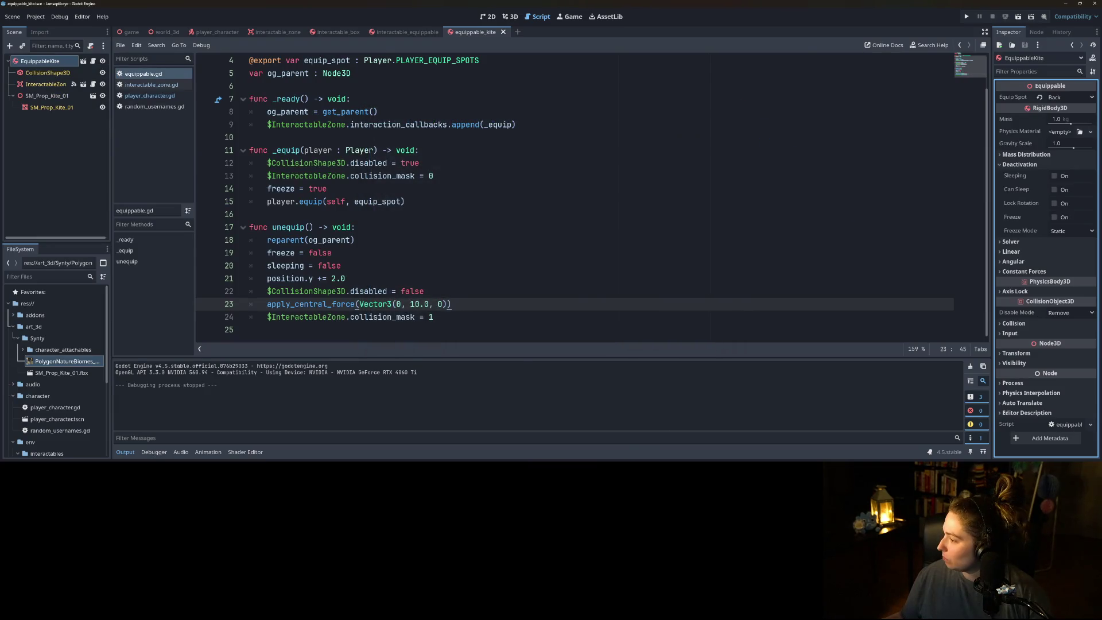
key(alt+Tab)
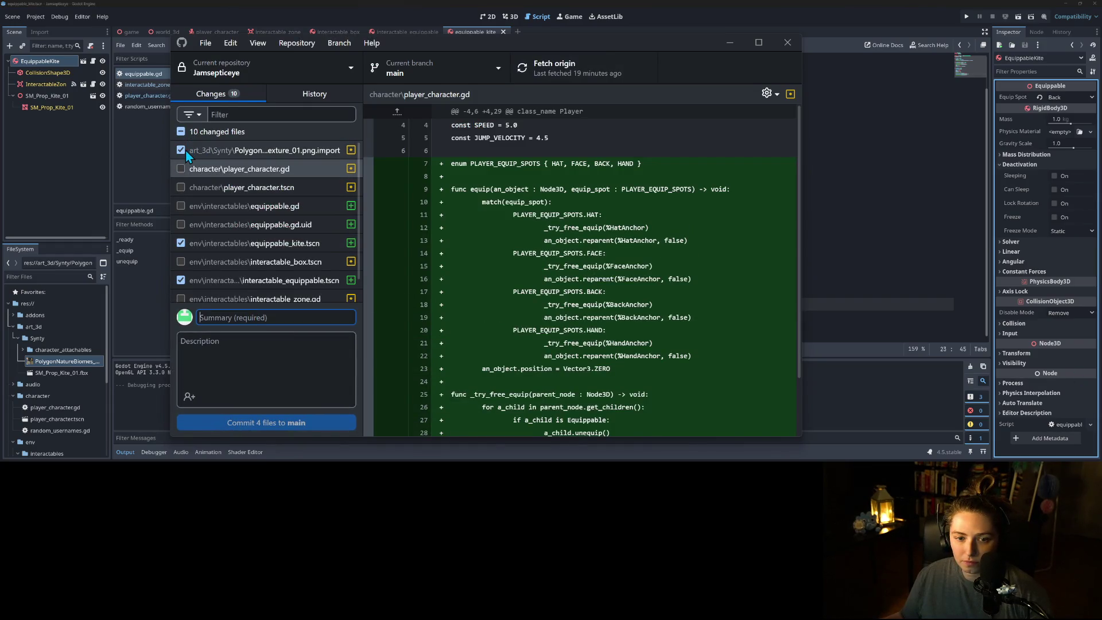
- Select only the Synty texture .png.import file for the commit
click(229, 151)
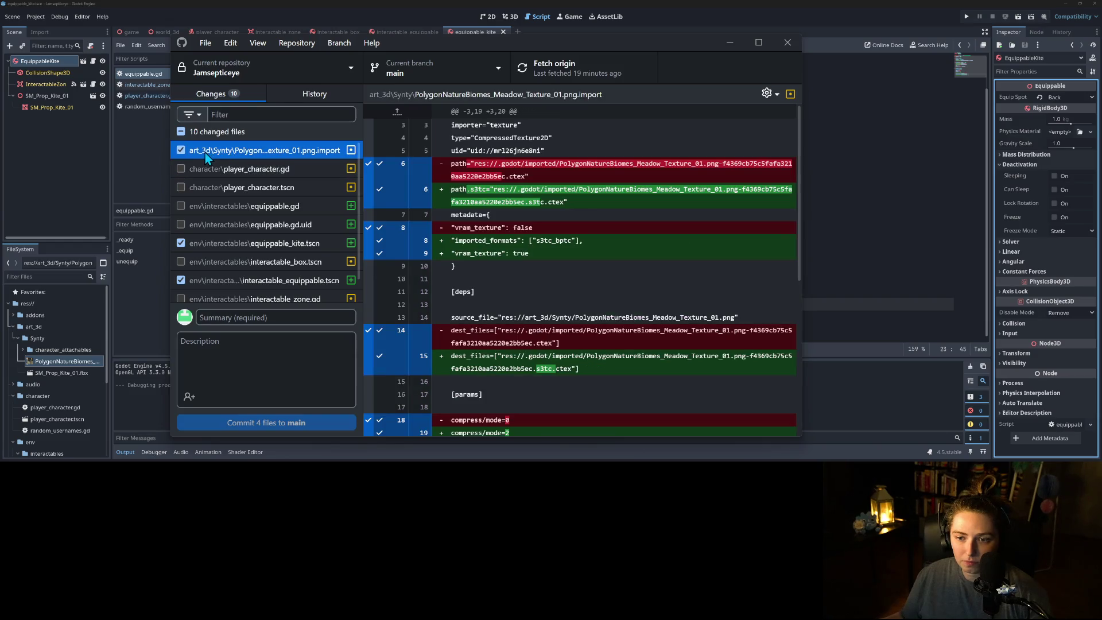
click(180, 150)
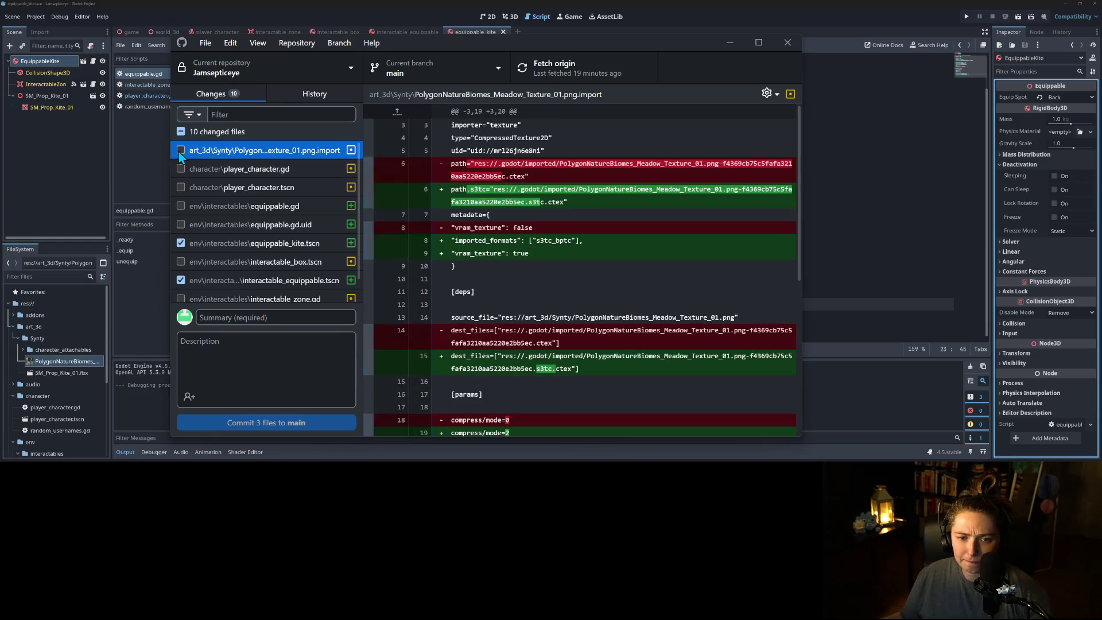
click(180, 132)
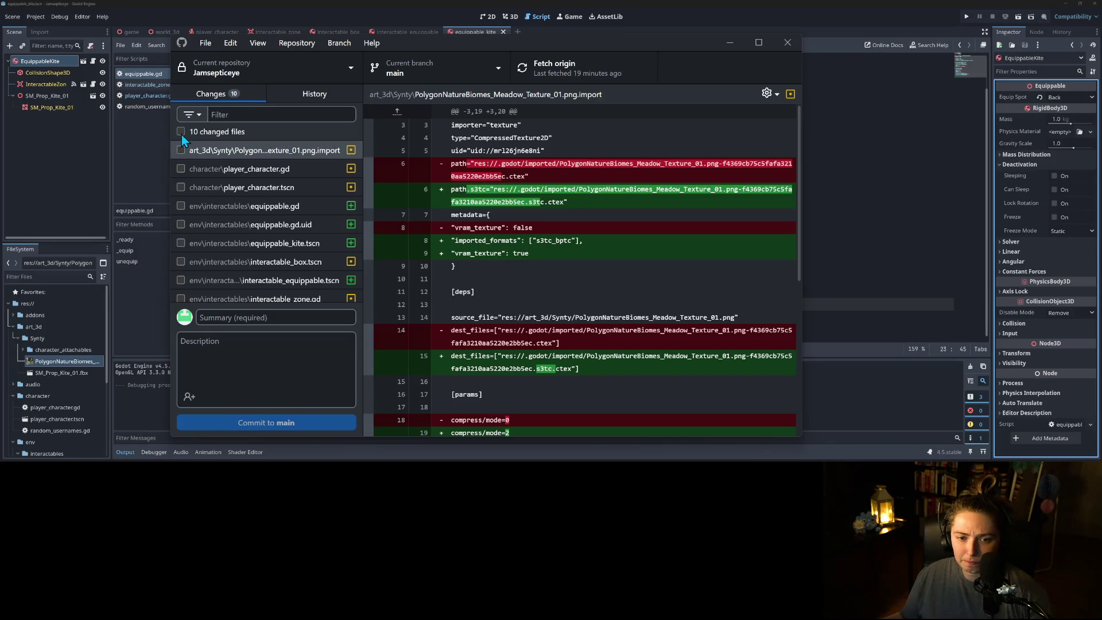
click(181, 133)
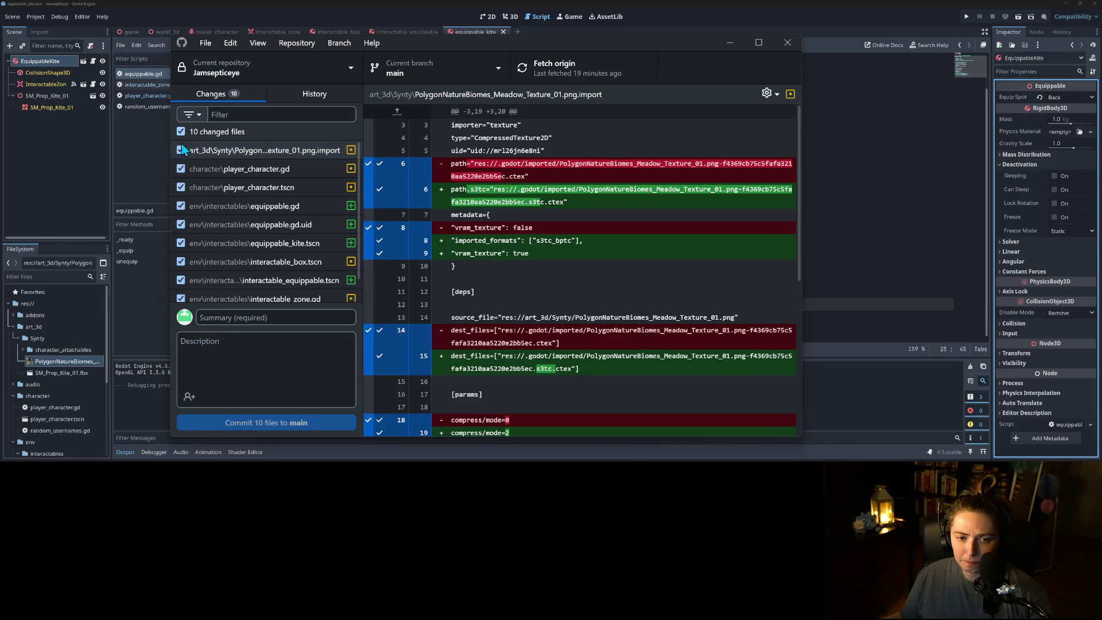
click(180, 131)
click(180, 150)
scroll(293, 285, down, 1)
- Commit it to main with the summary 'adds synty texture import'
triple_click(284, 319)
text(adds texture import)
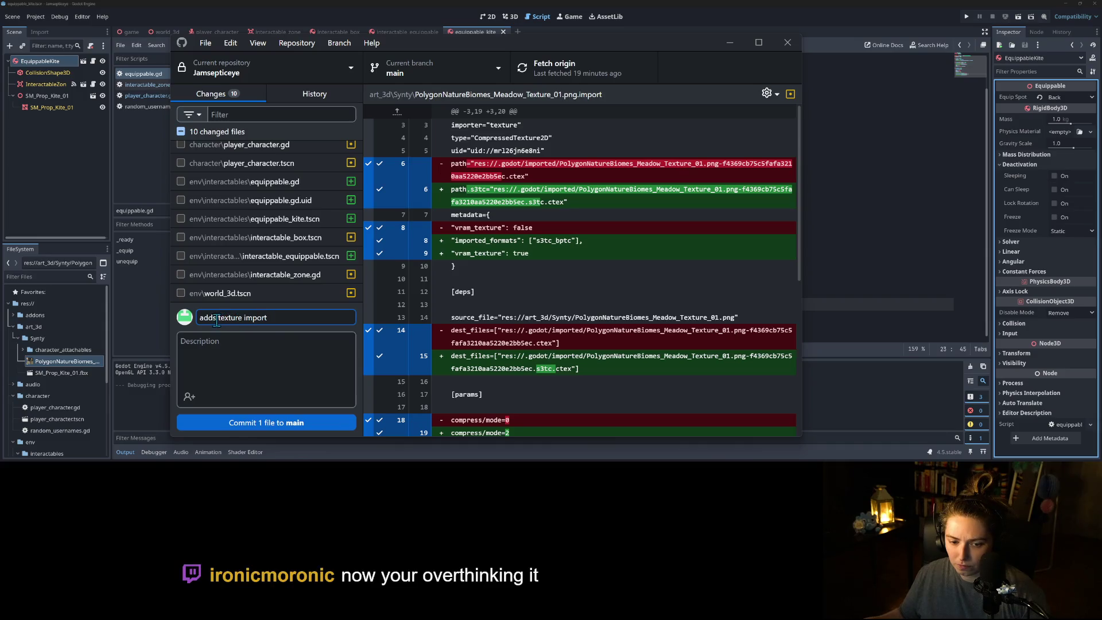
text(sytn)
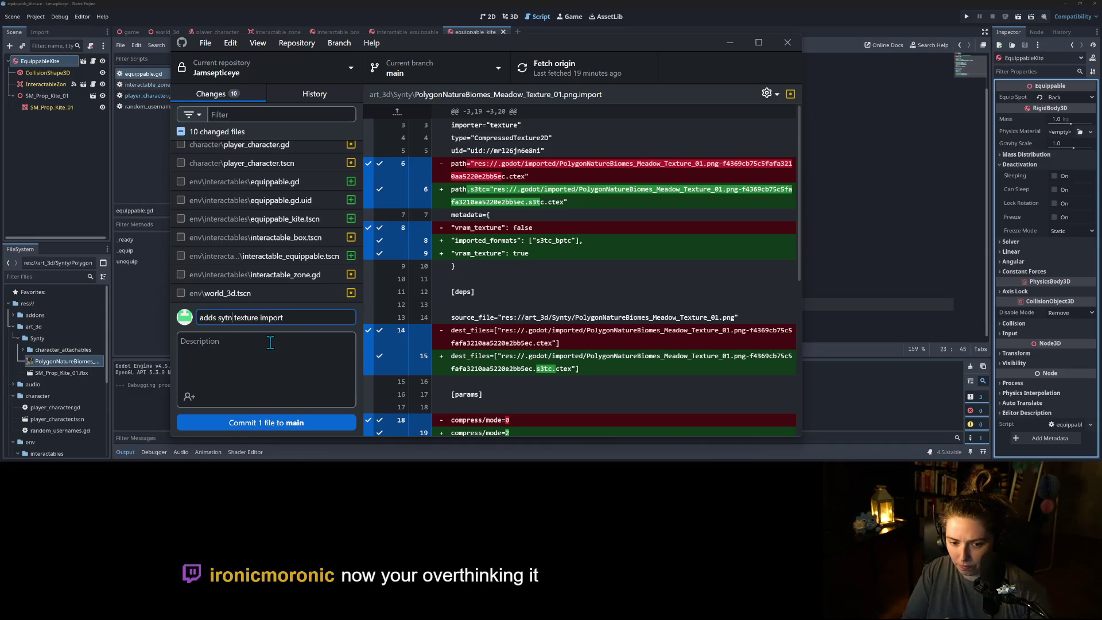
key(BackSpace)
key(BackSpace)
text(nty)
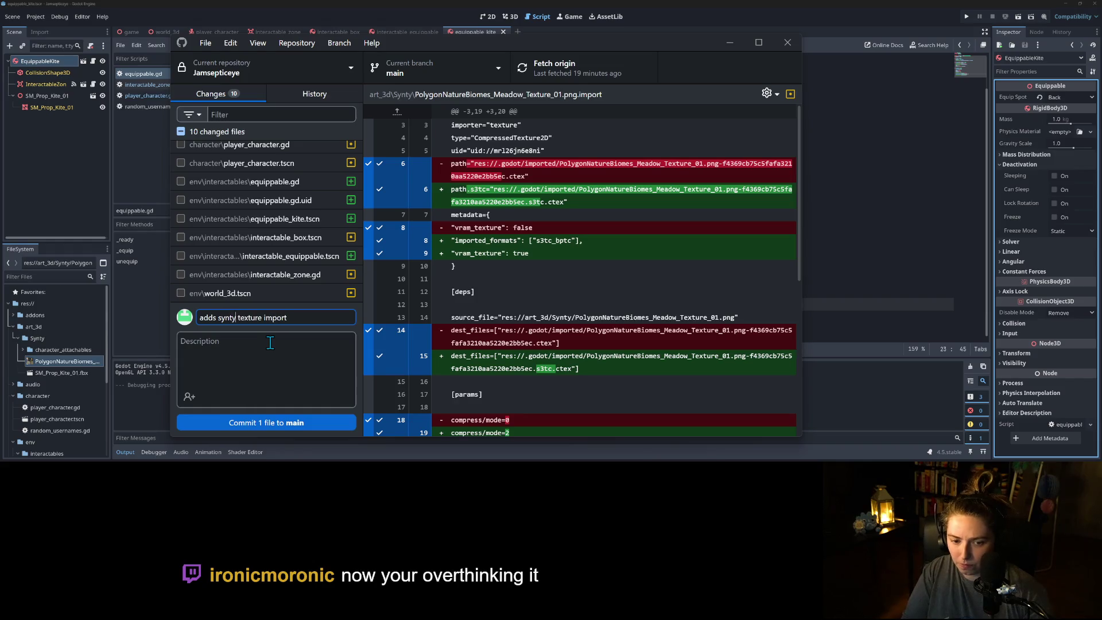
key(ctrl+Return)
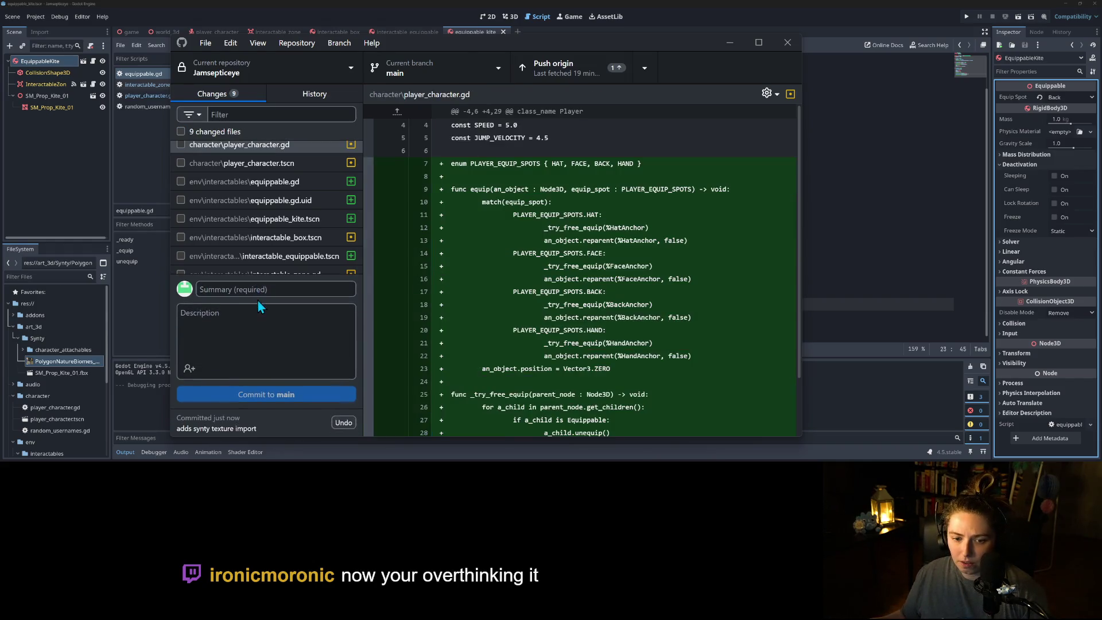
- Include all 9 remaining files and review each diff, from player_character.tscn to world_3d.tscn
click(181, 131)
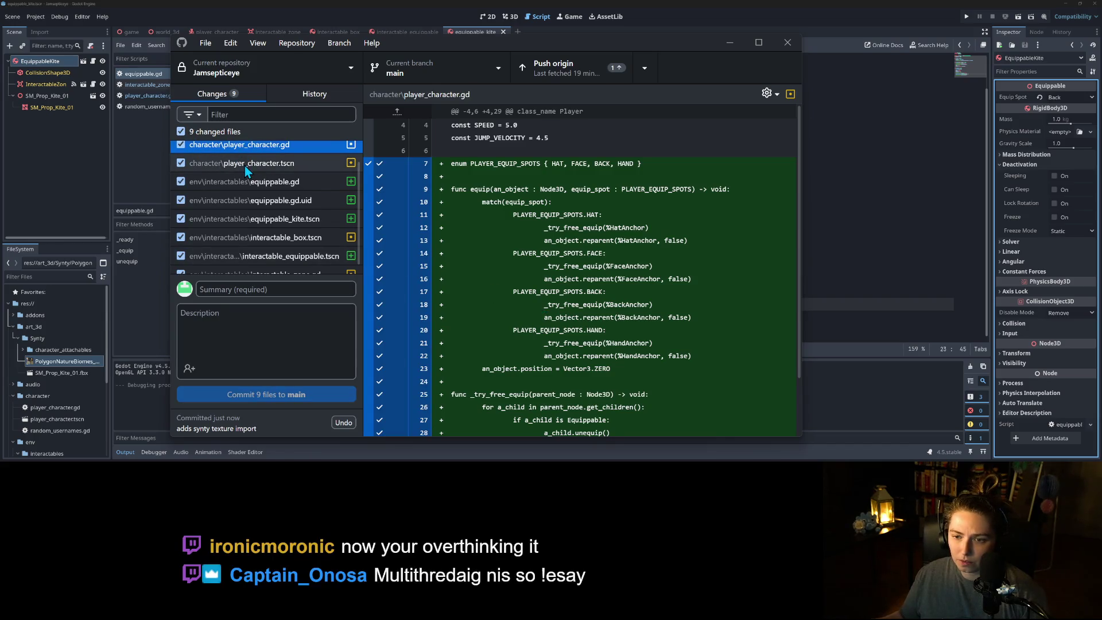
click(245, 165)
click(252, 183)
click(267, 201)
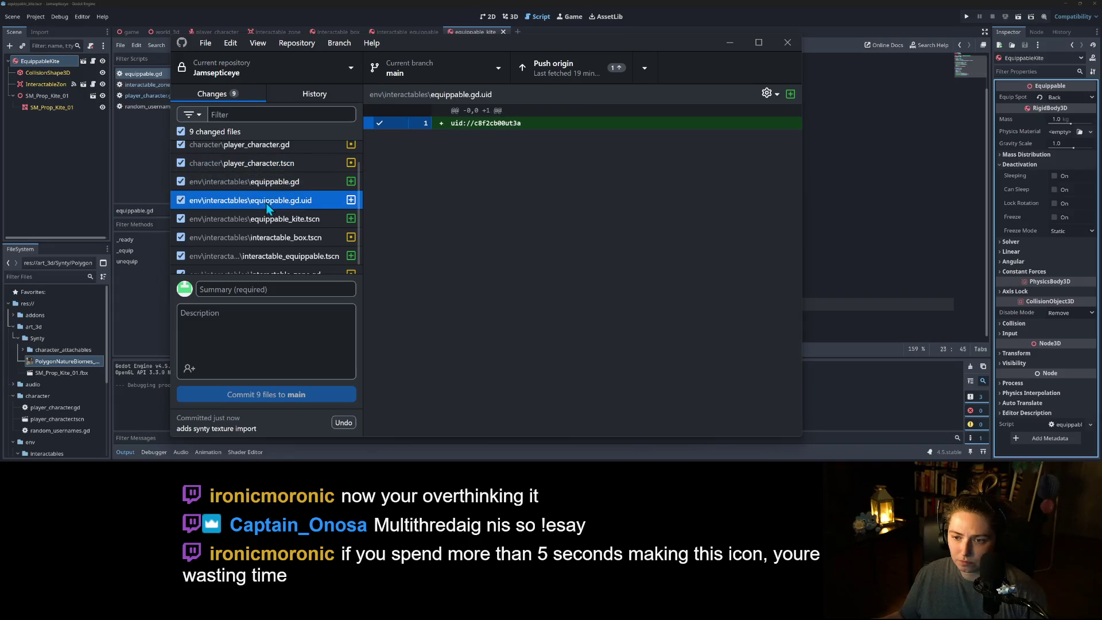
click(277, 220)
click(281, 237)
click(283, 256)
scroll(283, 256, down, 1)
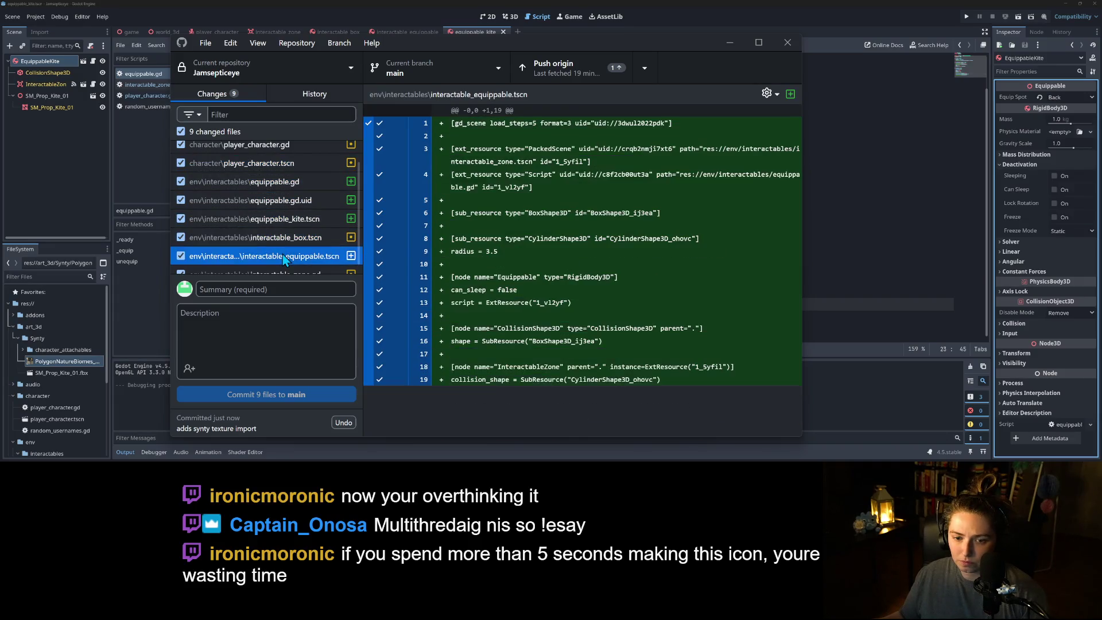
click(283, 249)
click(283, 264)
- Commit the 9 files to main as 'adds interactable and equippable objects' and push to origin
click(305, 289)
text(adds)
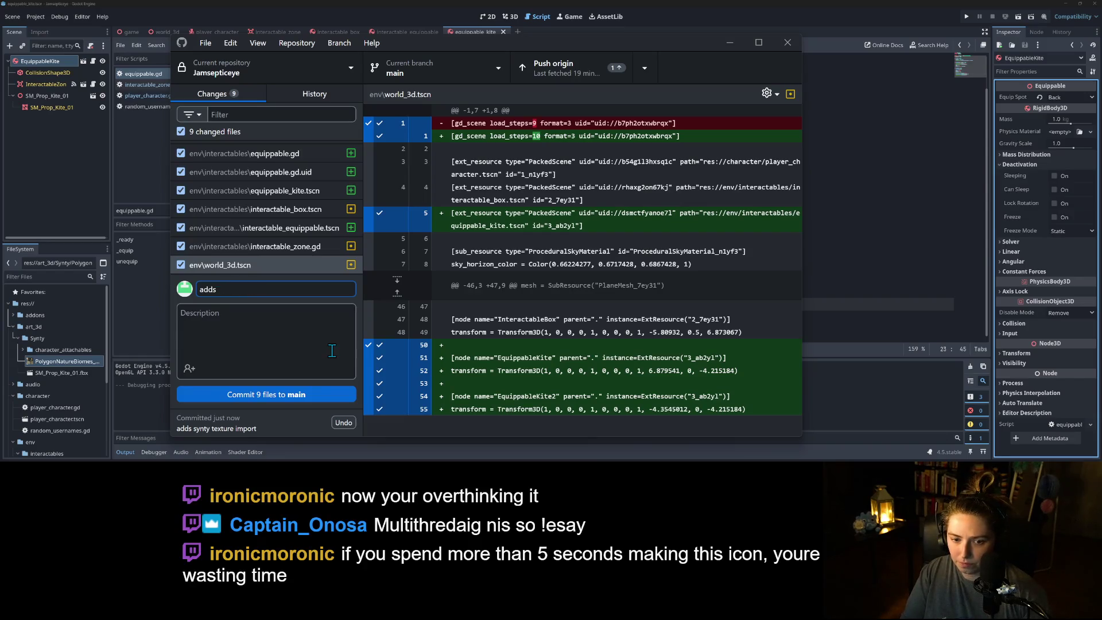
text( table and equippable)
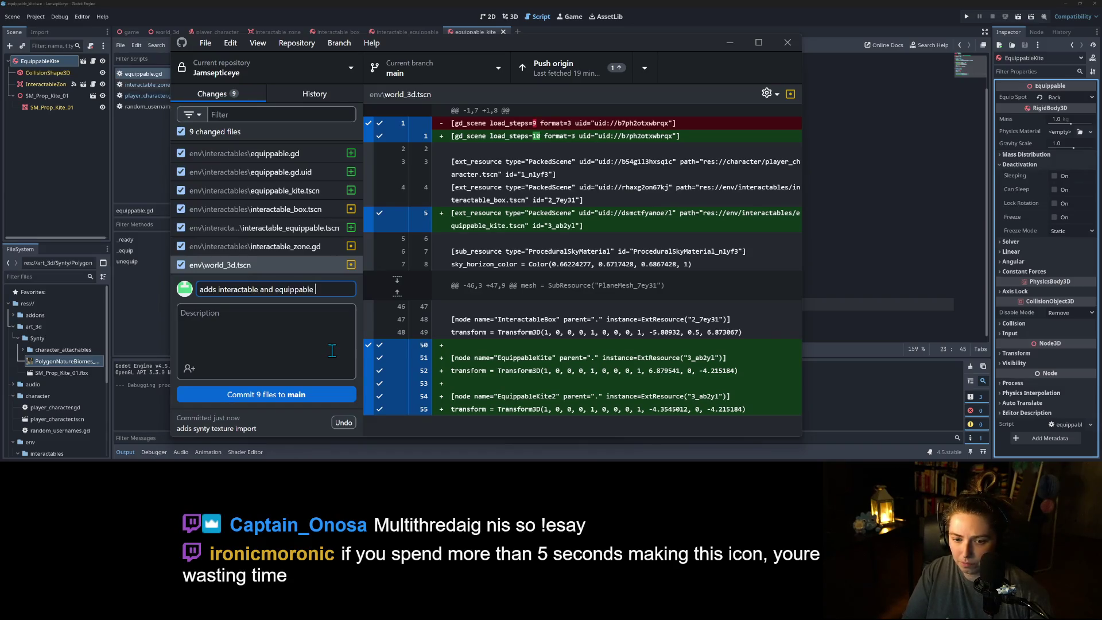
text(ts)
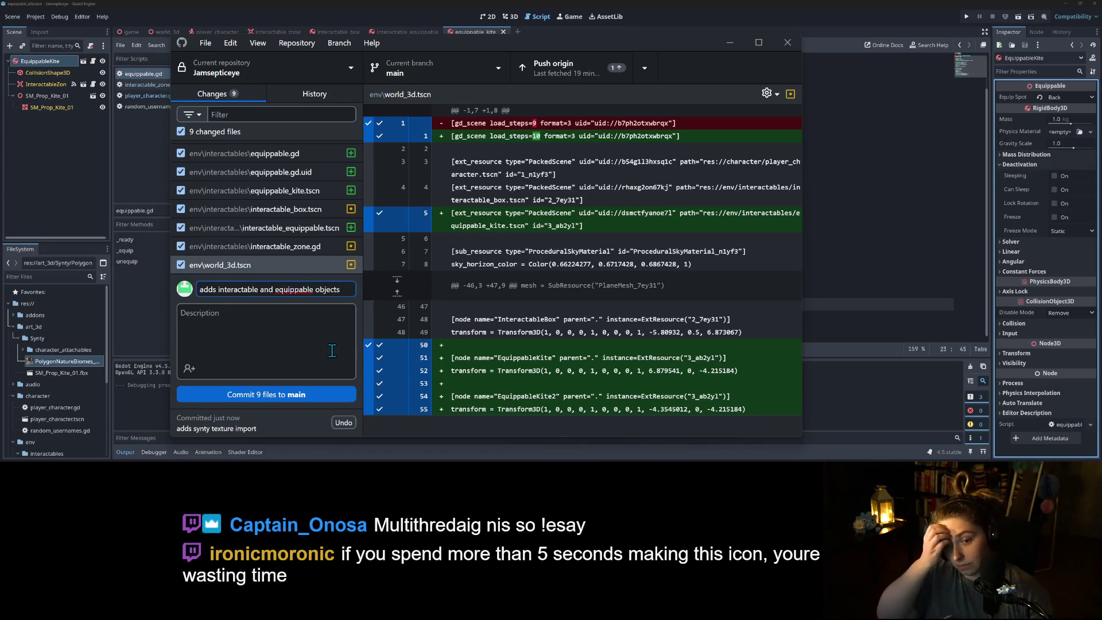
click(324, 395)
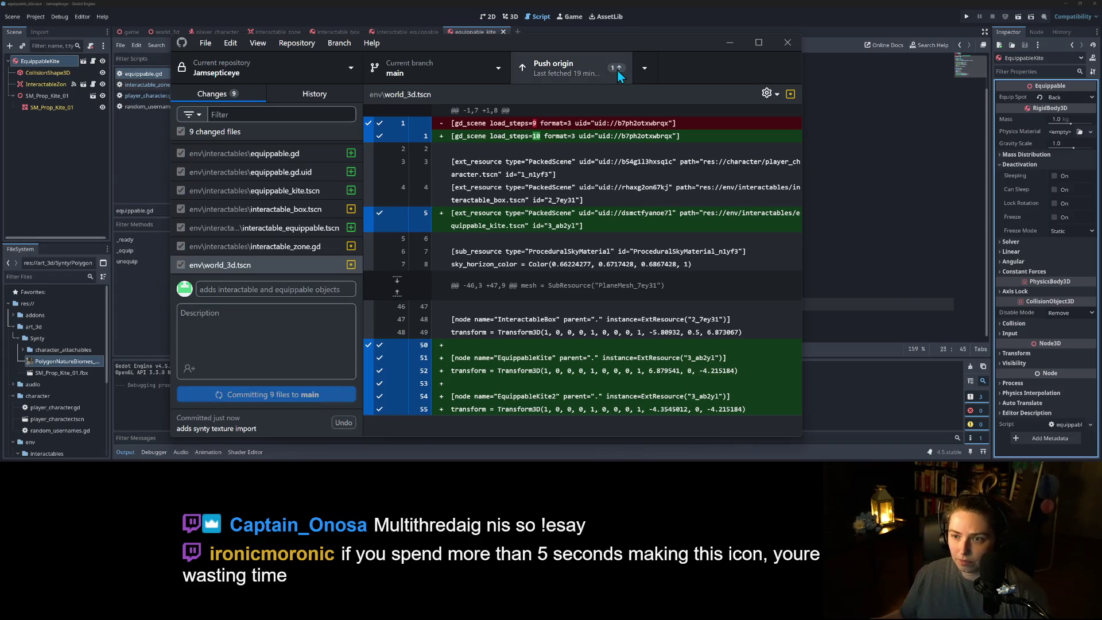
click(614, 70)
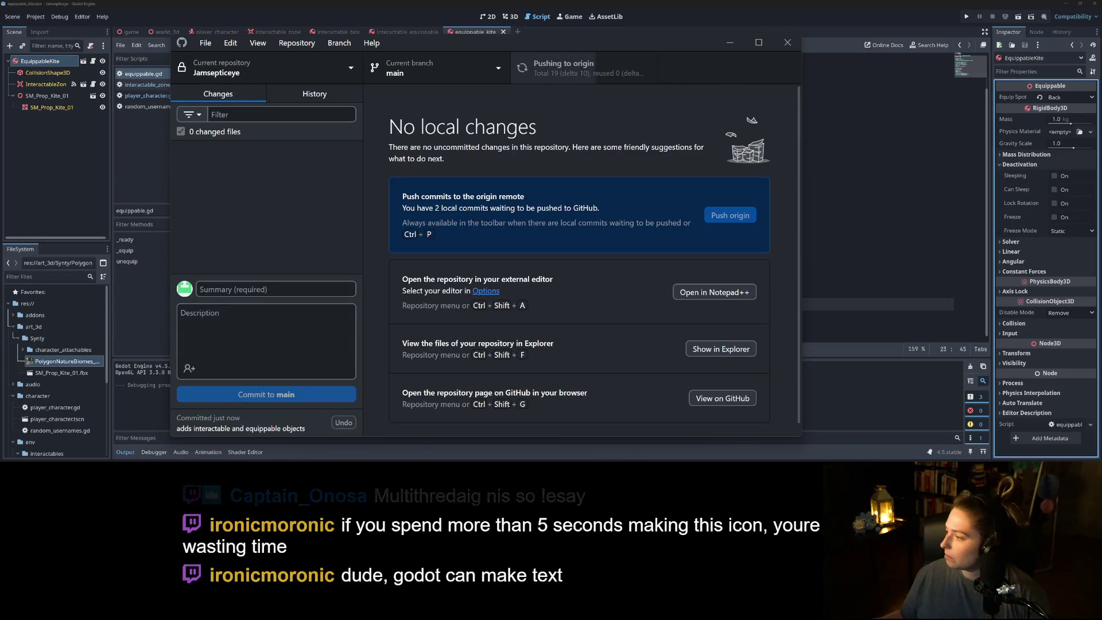
click(917, 296)
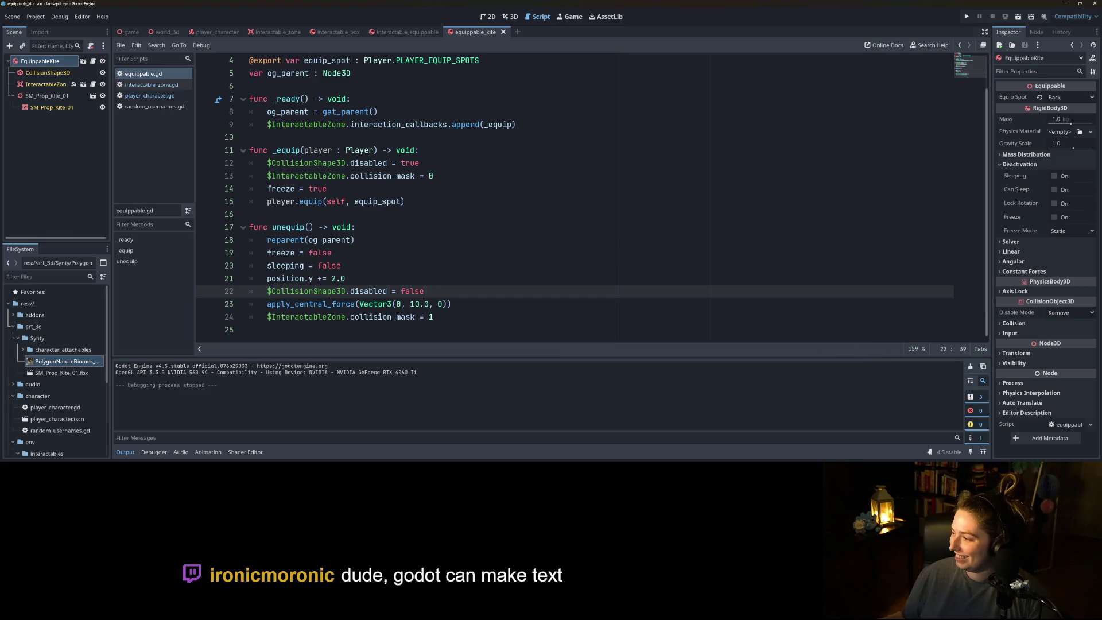
- On the Trello board, drag the Character interactions card from InProgress into Completed
key(alt+Tab)
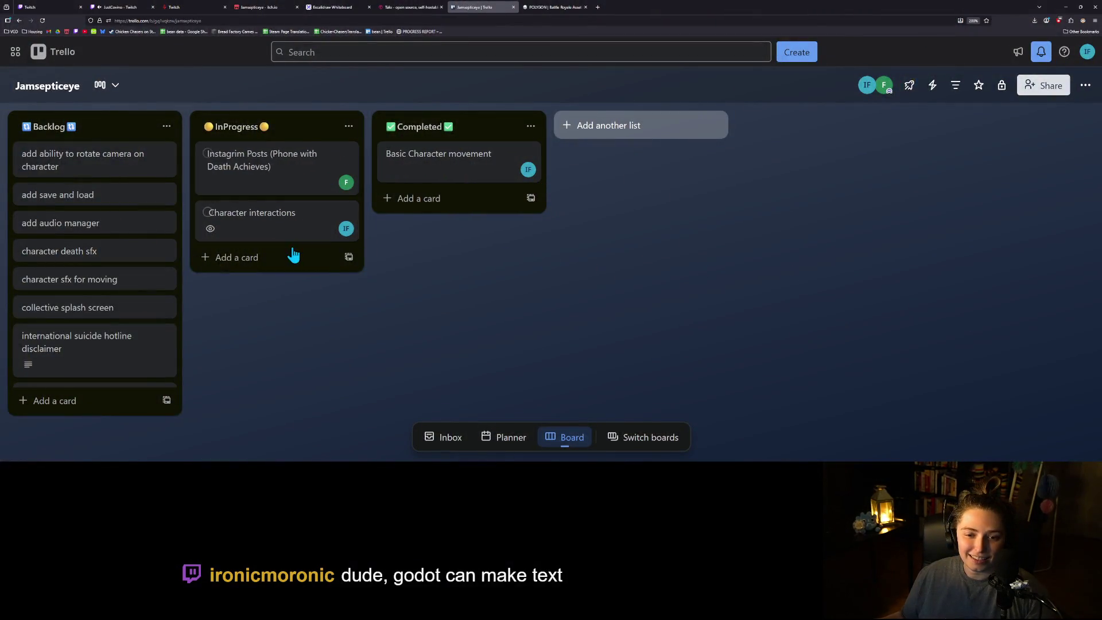
click(293, 231)
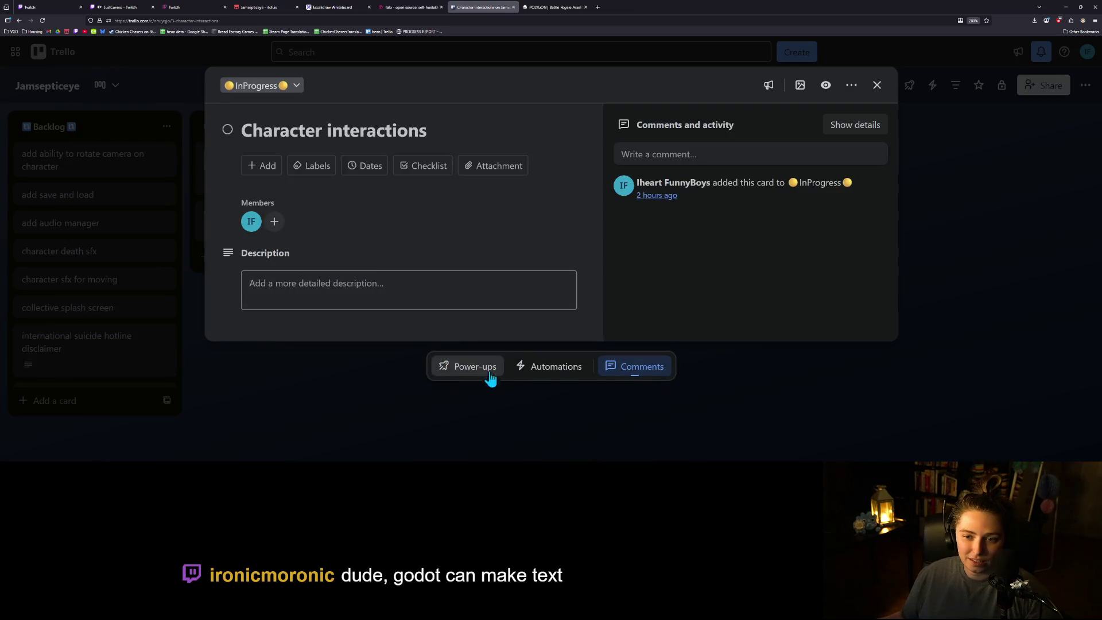
click(352, 405)
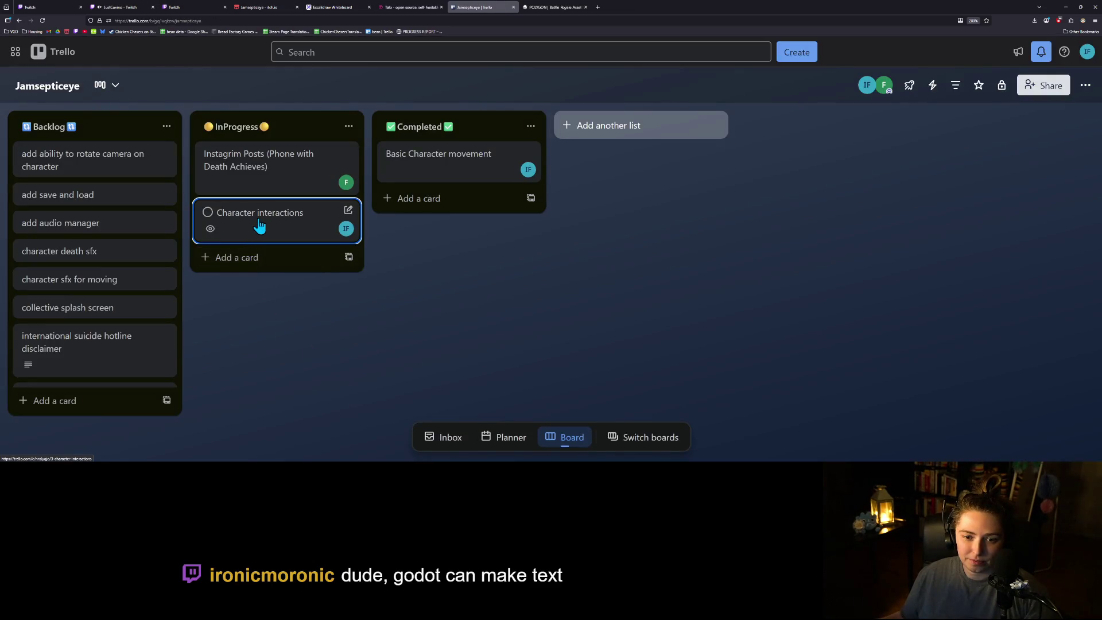
drag(260, 225, 459, 213)
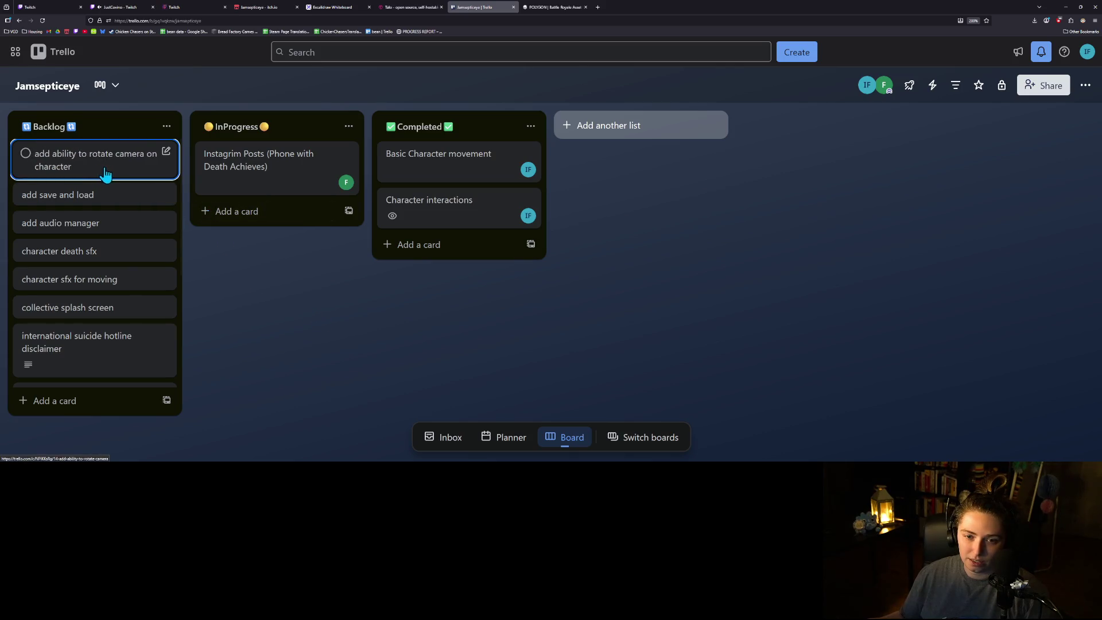
scroll(132, 252, down, 3)
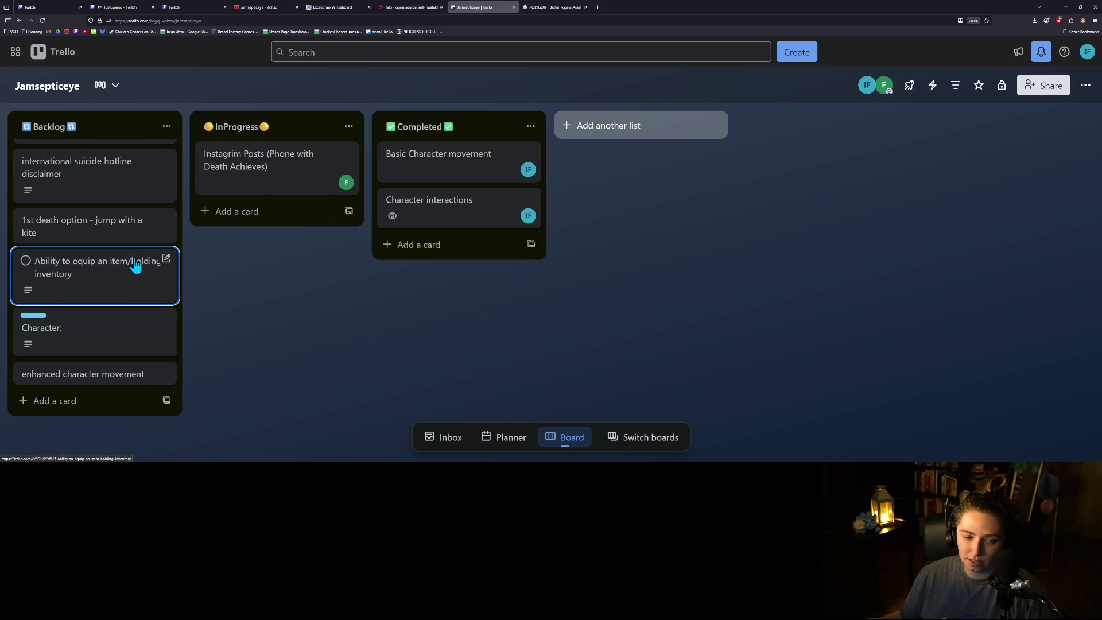
scroll(135, 265, up, 3)
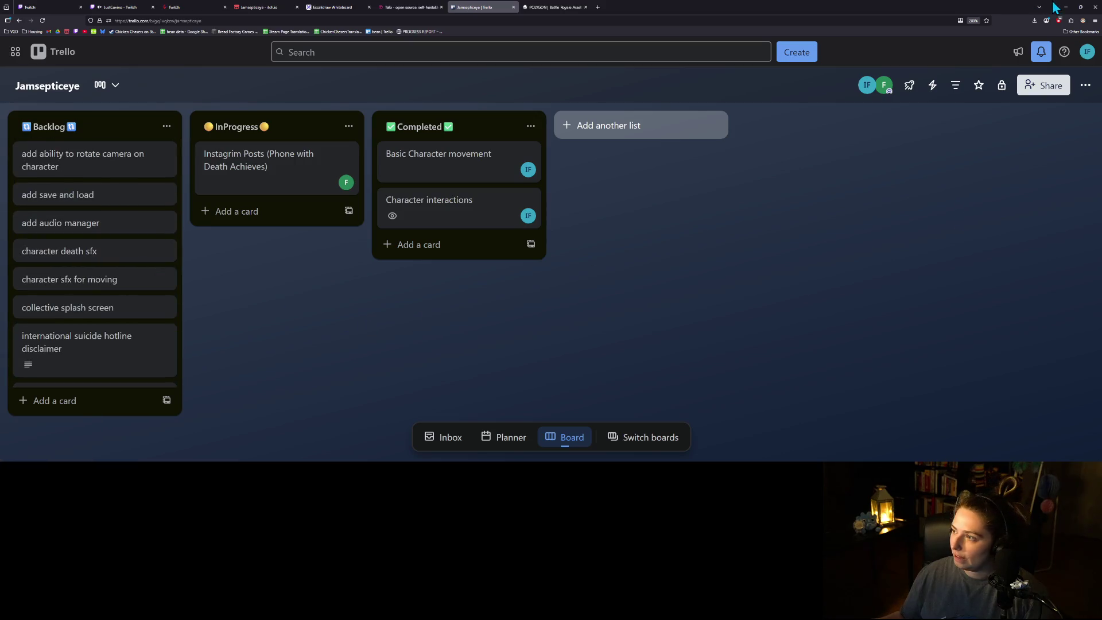
click(1064, 7)
click(471, 261)
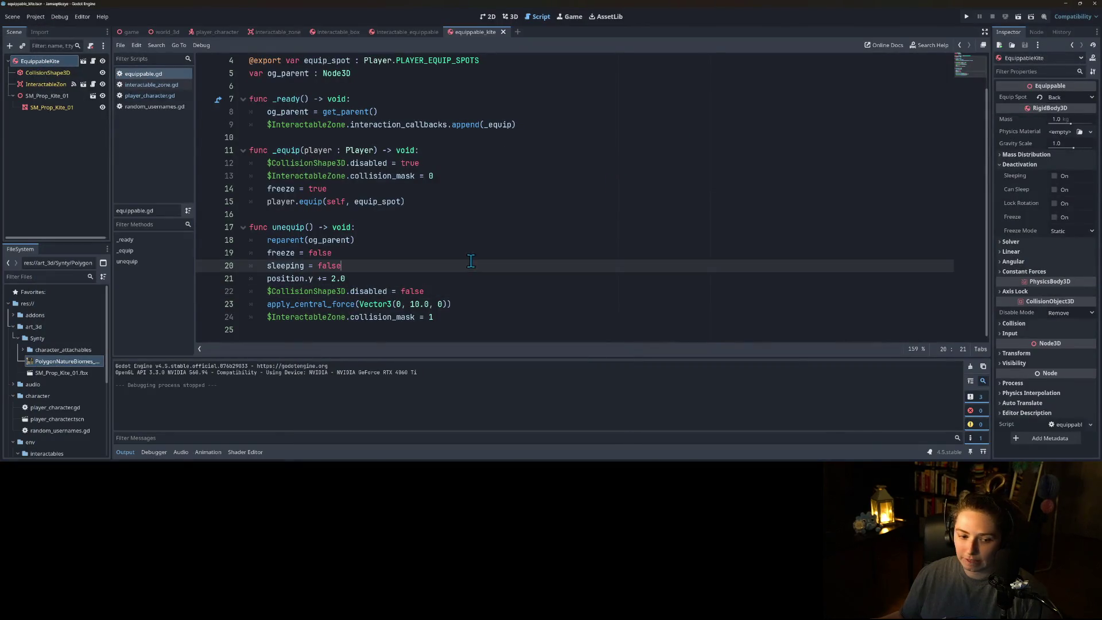
- Enlarge the FileSystem dock to list more files, then place the caret on line 19 of the script
drag(65, 242, 64, 153)
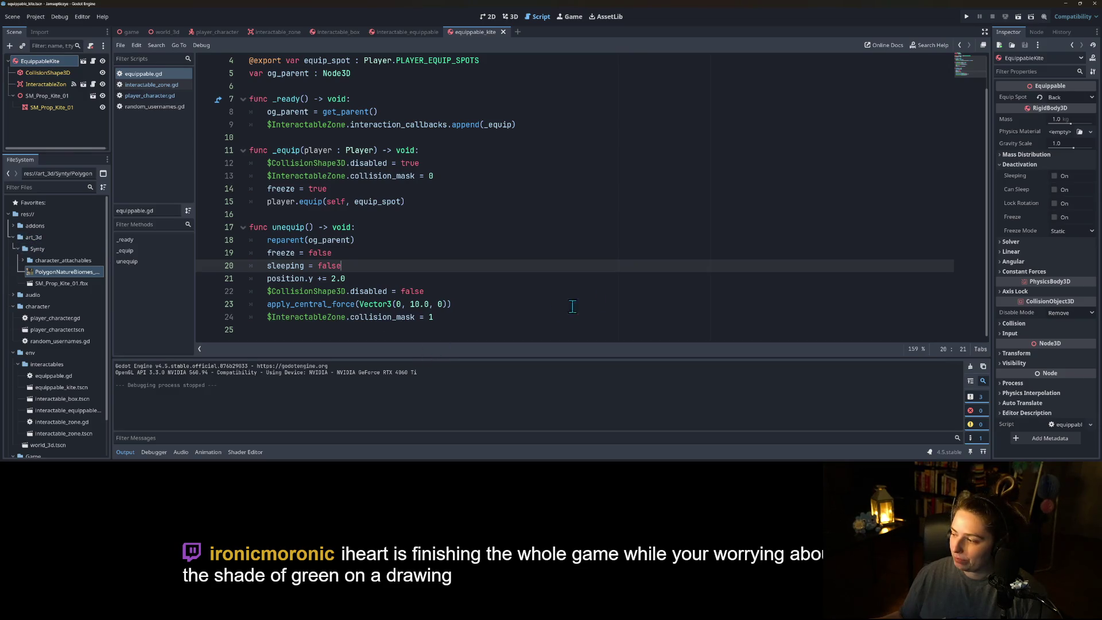
click(562, 255)
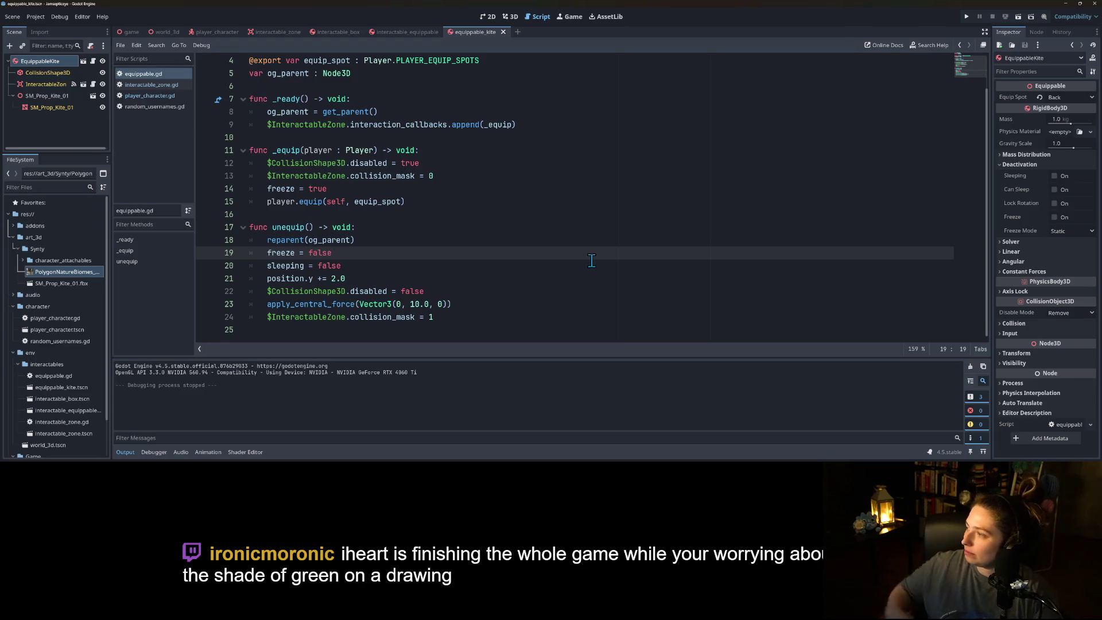
click(221, 32)
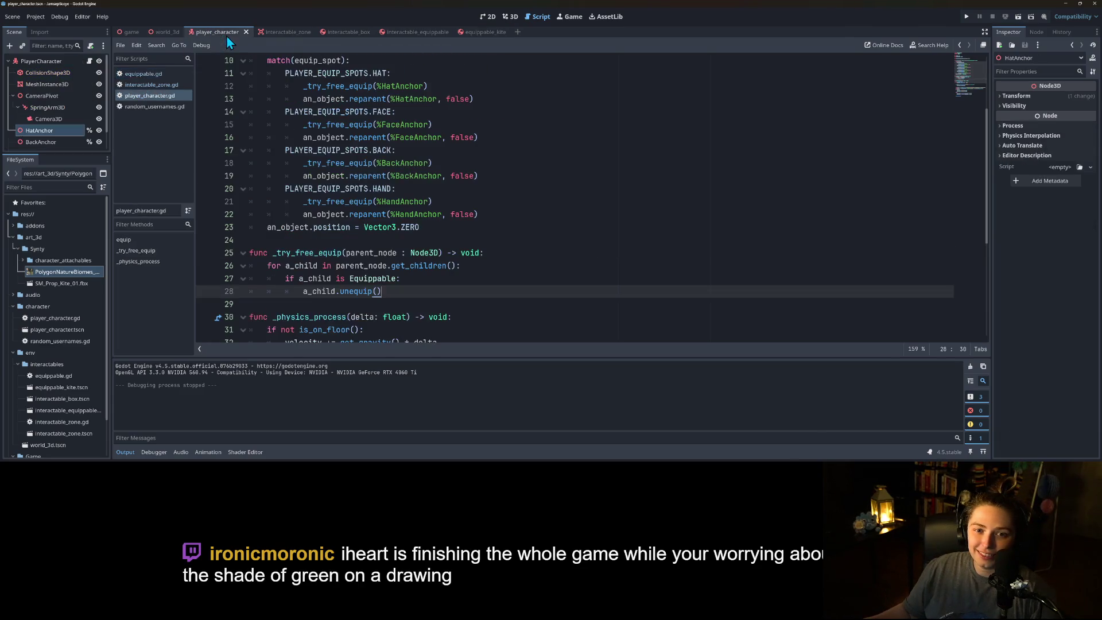
- Enlarge the scene tree panel and return to the player character script
click(510, 16)
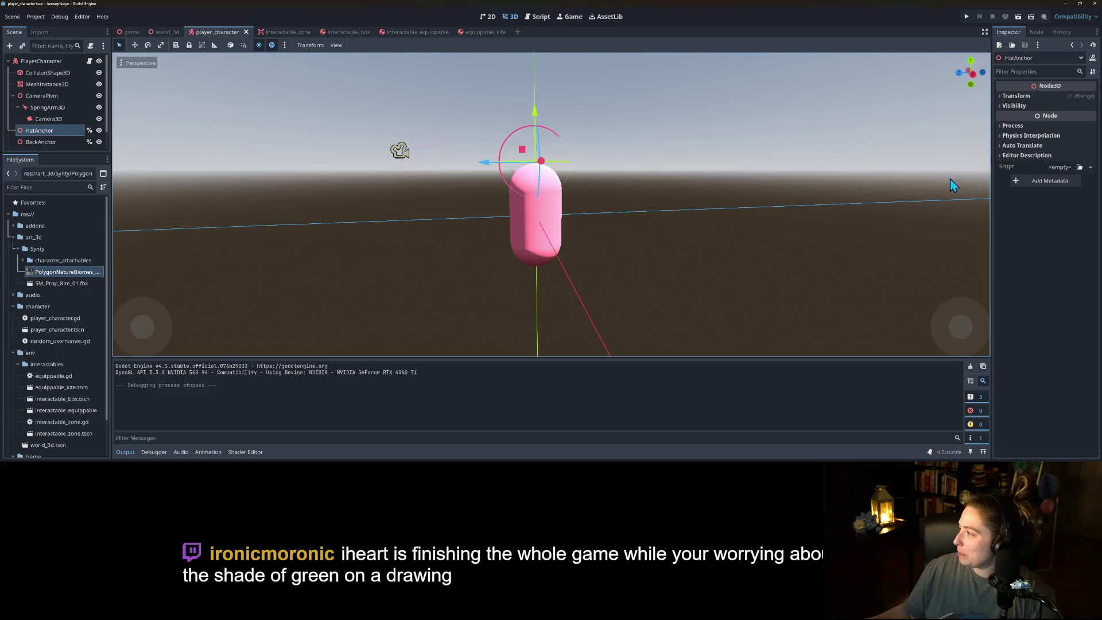
scroll(419, 310, down, 2)
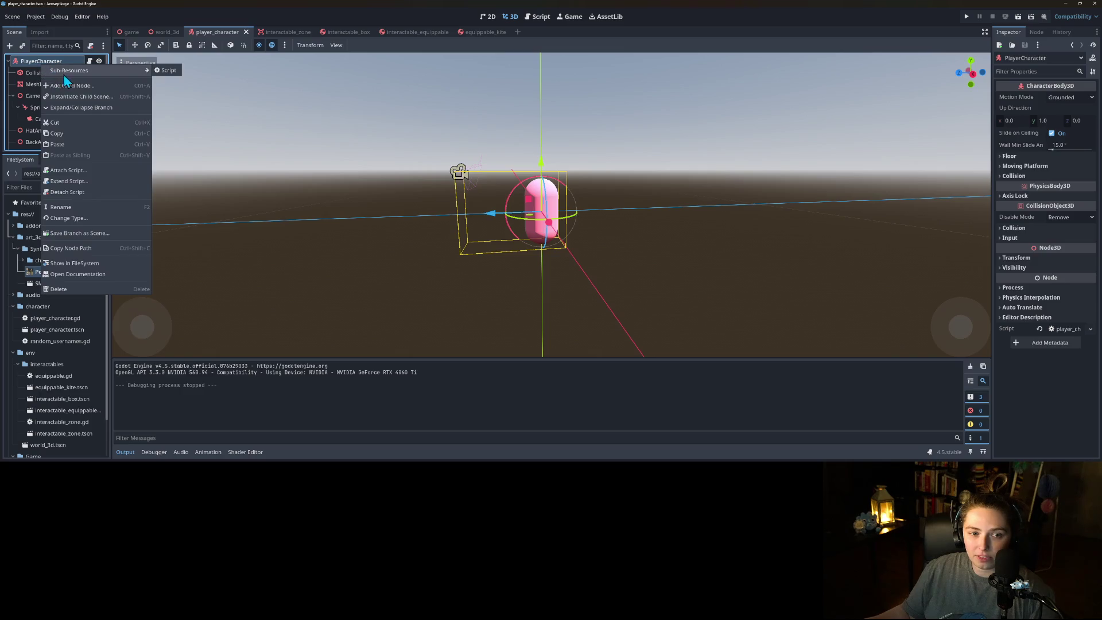
key(Escape)
click(89, 61)
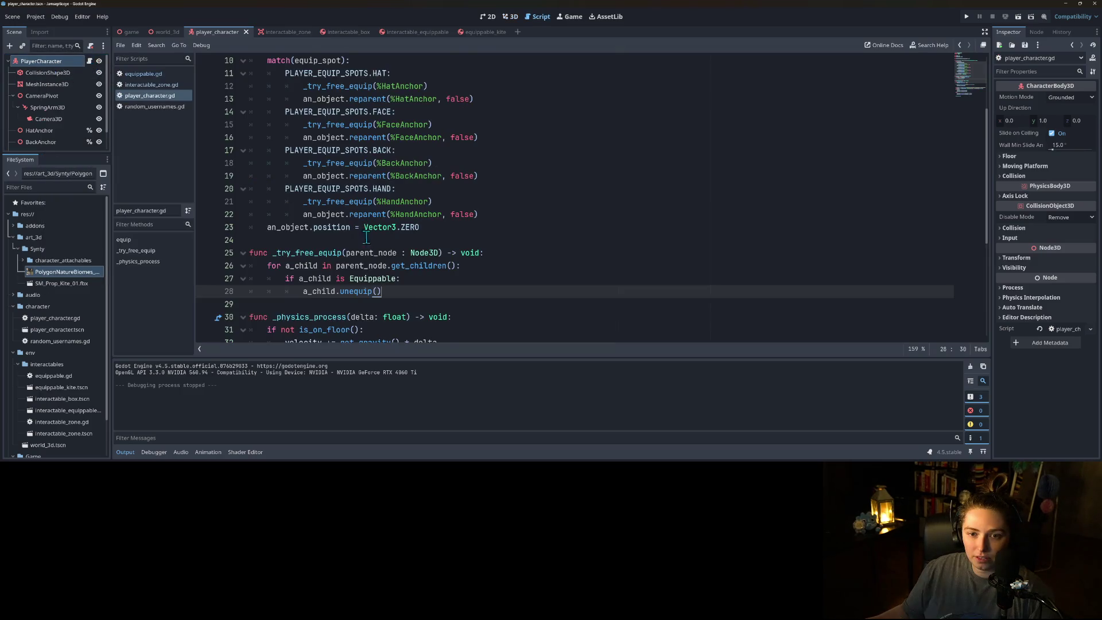
mouse_move(89, 155)
mouse_down()
mouse_move(89, 321)
mouse_move(86, 271)
mouse_up()
click(75, 232)
click(407, 188)
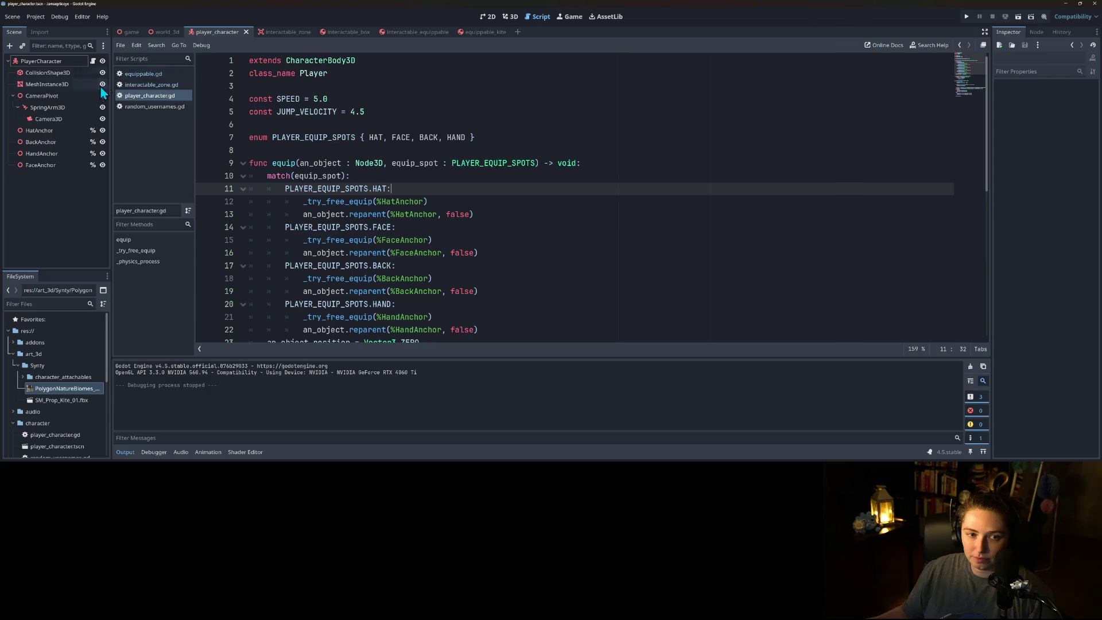
- Add a Label3D child node to PlayerCharacter and raise it above the pink capsule
right_click(61, 62)
click(92, 84)
text(label)
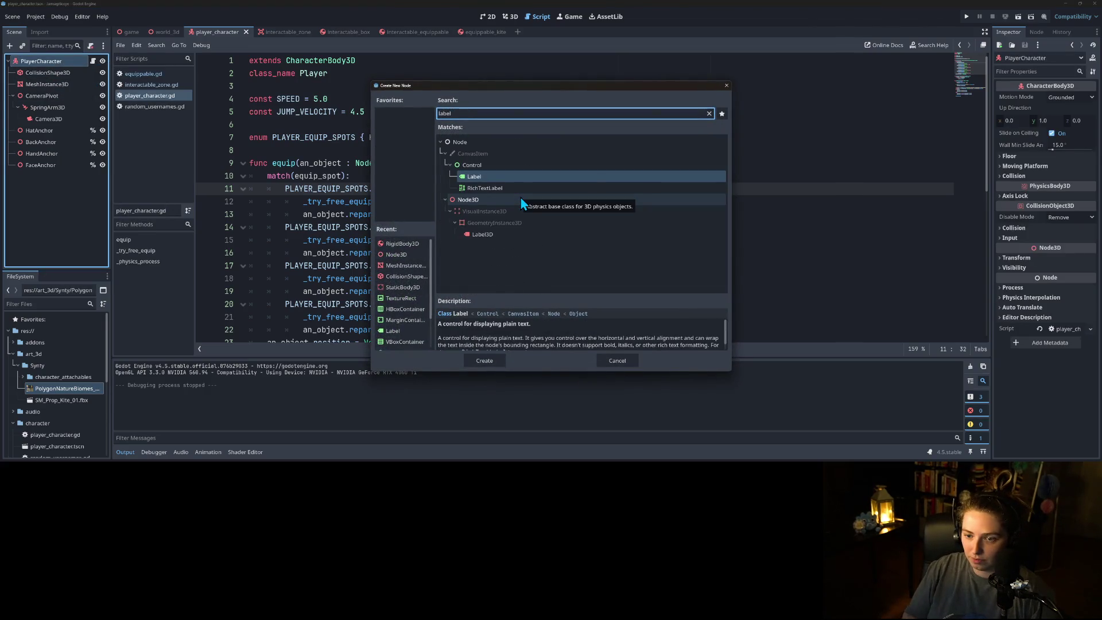
click(521, 199)
click(498, 235)
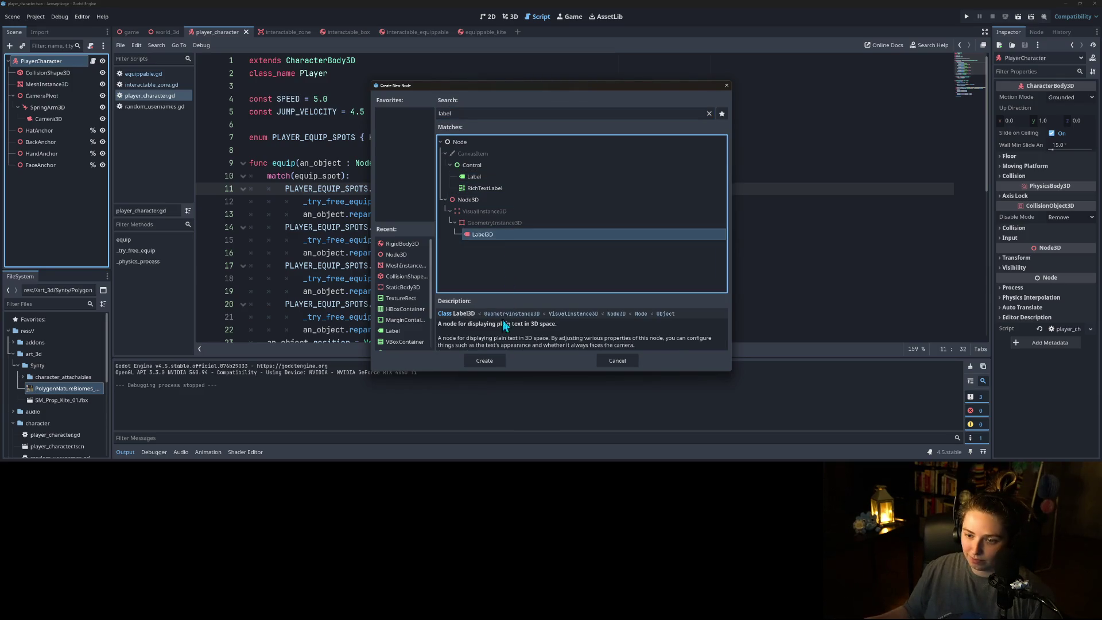
click(486, 359)
click(509, 18)
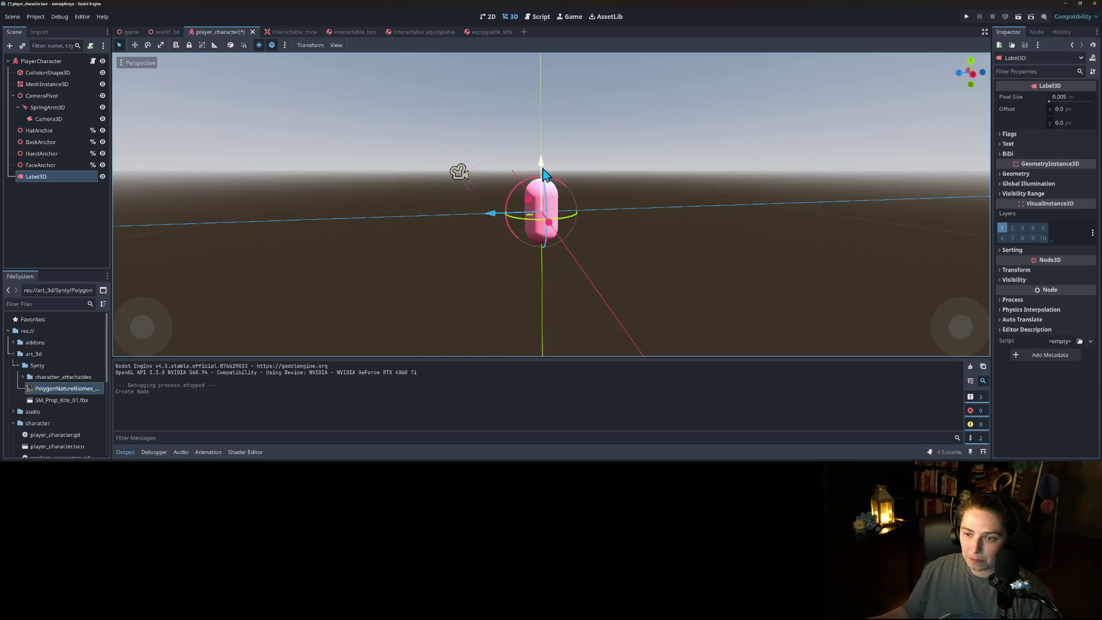
drag(542, 174, 542, 92)
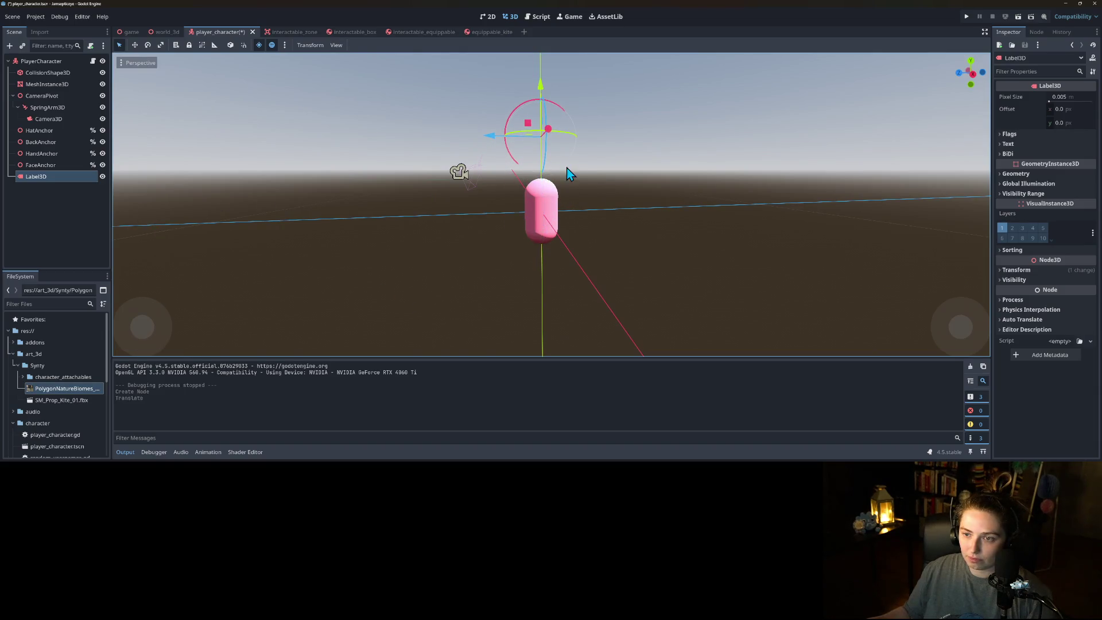
- Give the Label3D the placeholder text 'mylilnameyname' and save the scene
click(1021, 145)
click(1039, 204)
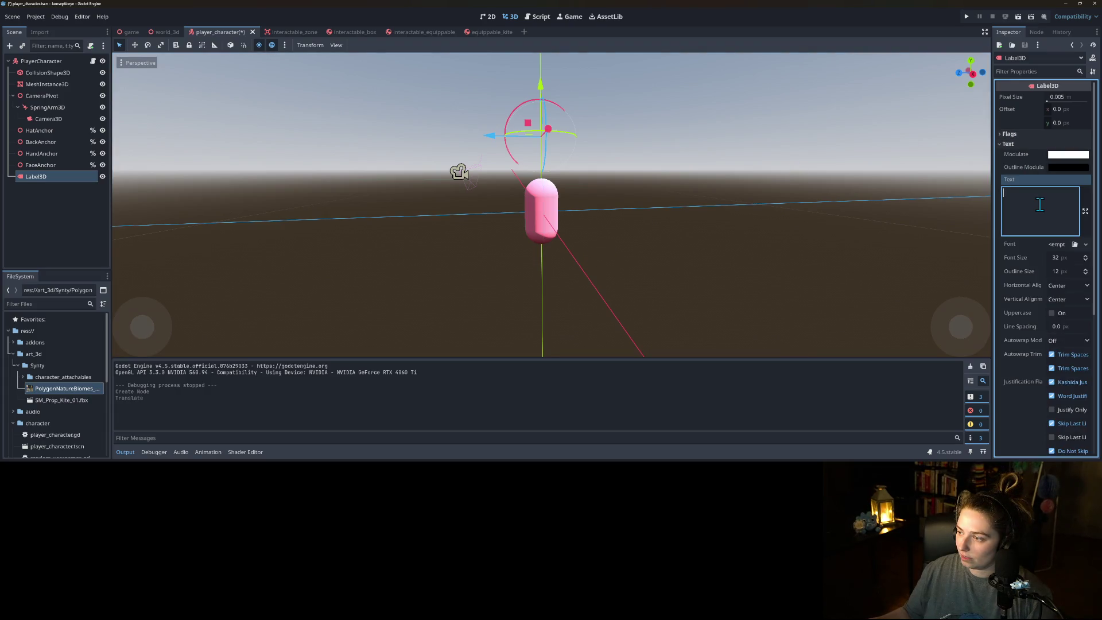
text(myllinameyname)
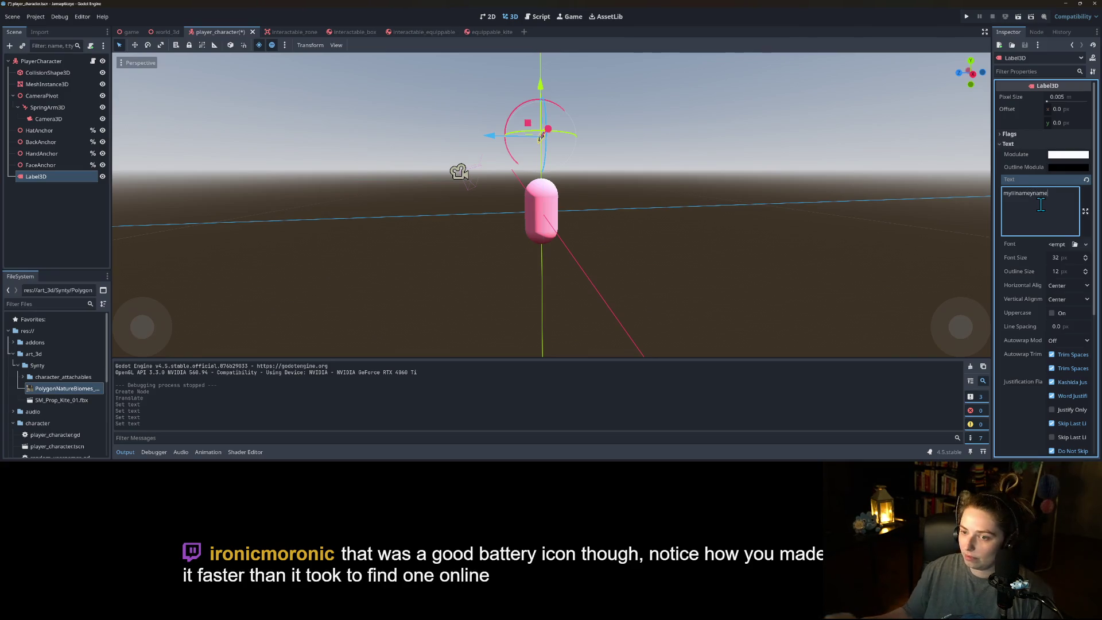
key(ctrl+s)
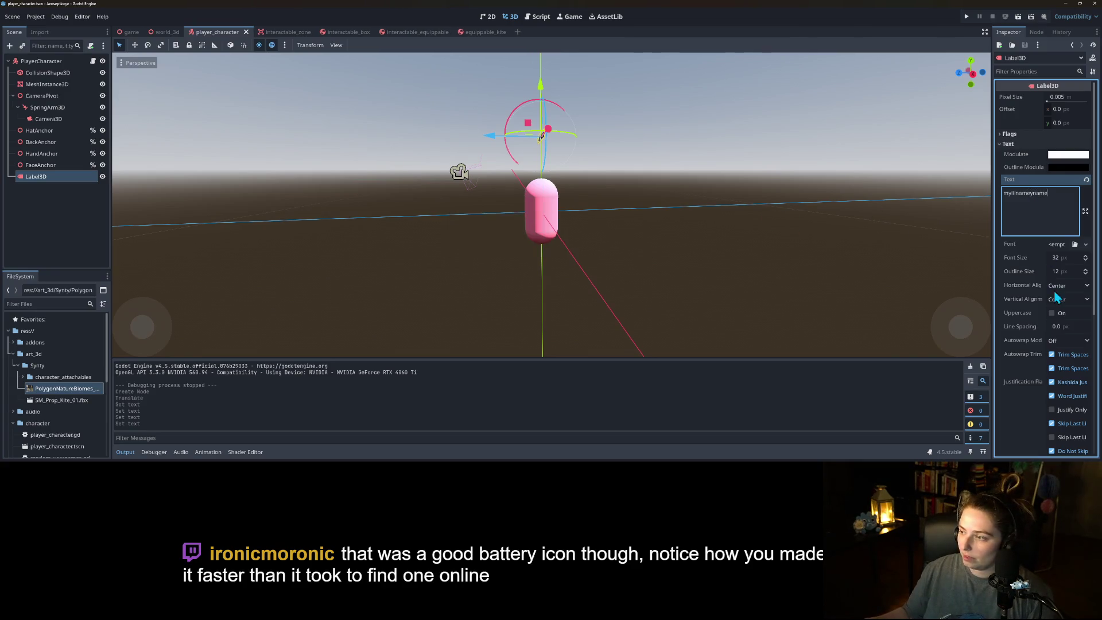
scroll(1058, 273, down, 5)
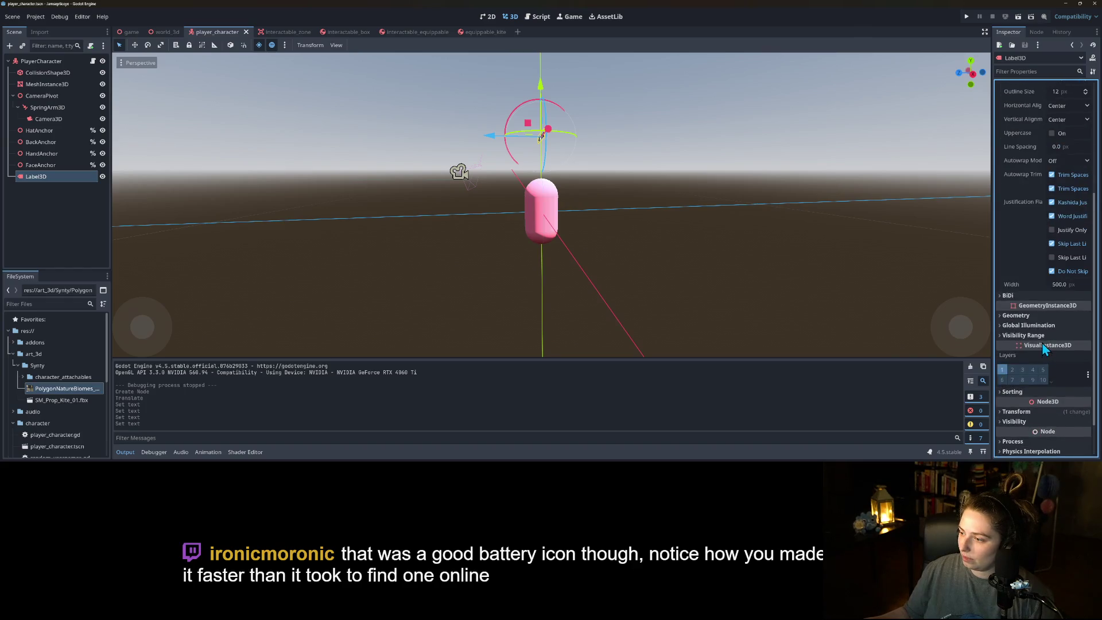
scroll(1043, 226, up, 5)
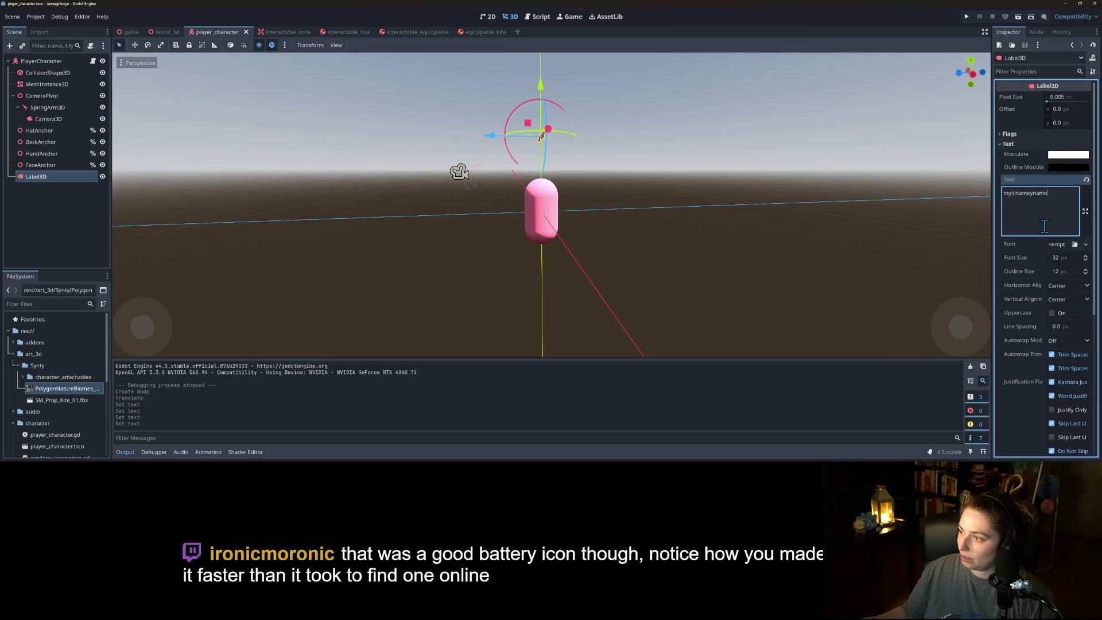
- Set the label's Billboard flag to Enabled, check it from several angles, and save
click(1009, 133)
click(1067, 145)
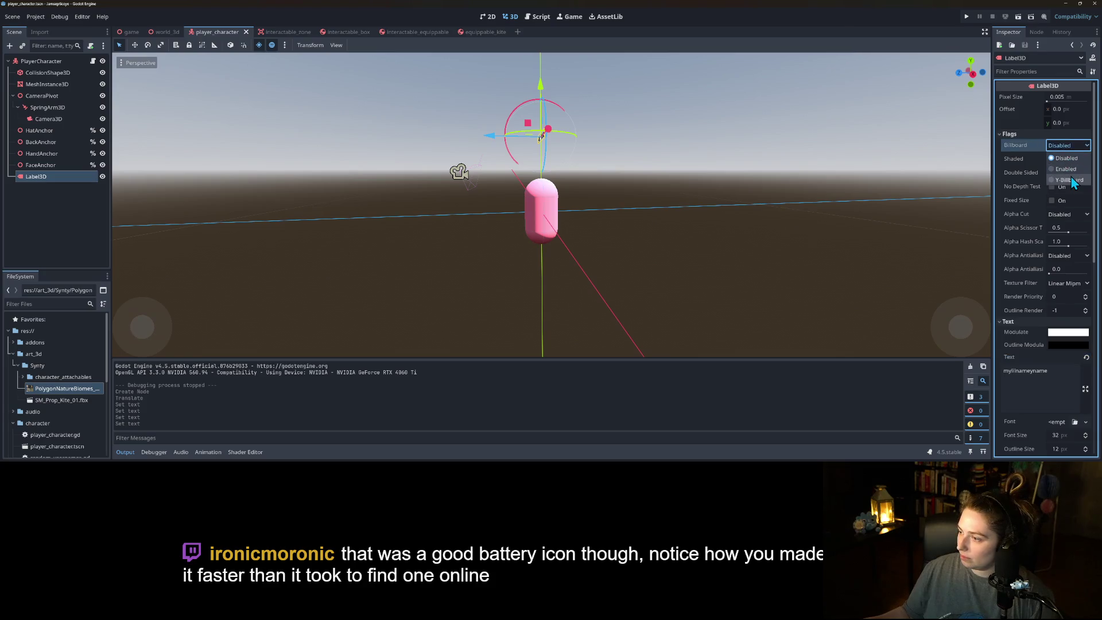
click(1068, 180)
mouse_move(772, 265)
mouse_down()
mouse_move(597, 312)
mouse_move(606, 349)
mouse_move(613, 52)
mouse_move(659, 295)
mouse_up()
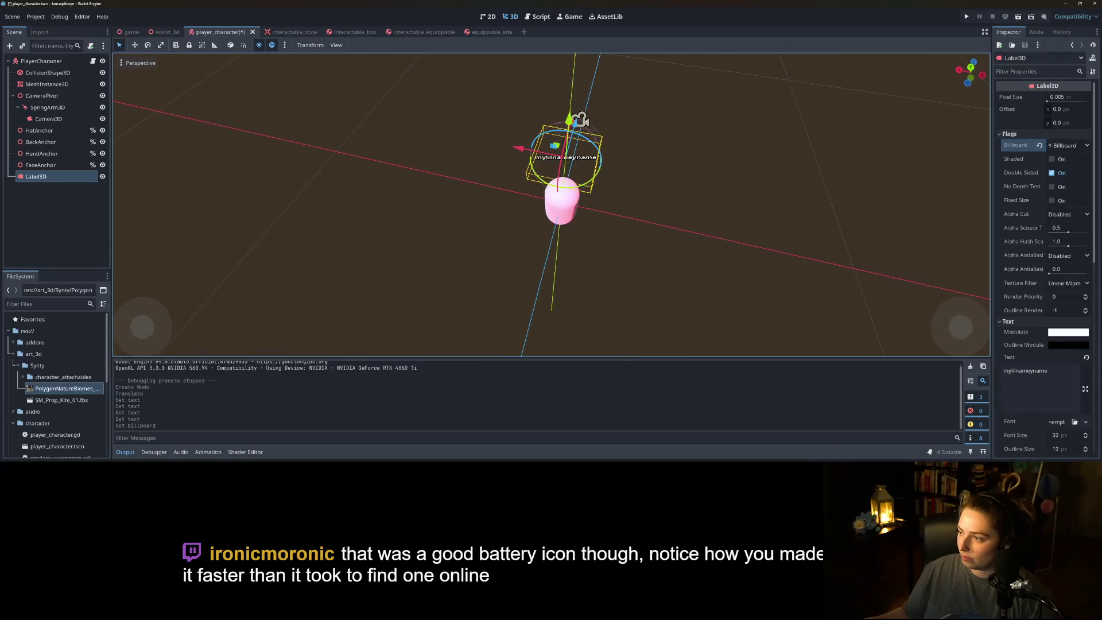
click(1067, 146)
click(1064, 166)
mouse_move(763, 246)
mouse_down()
mouse_move(725, 231)
mouse_move(777, 177)
mouse_move(893, 189)
mouse_move(929, 238)
mouse_up()
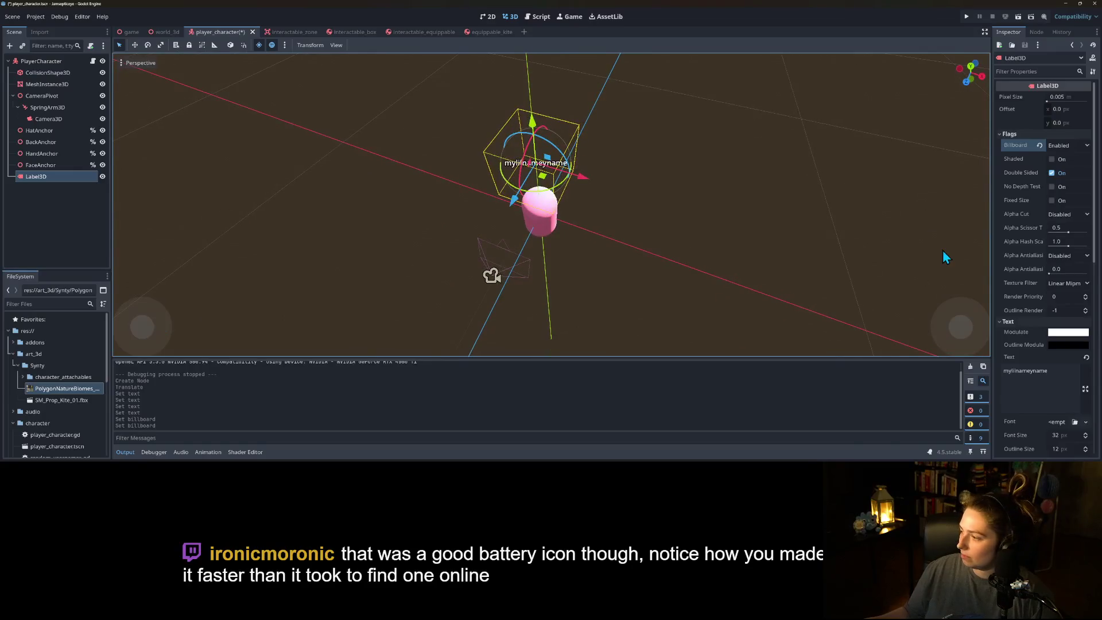
mouse_move(742, 315)
mouse_down()
mouse_move(677, 309)
mouse_move(677, 266)
mouse_move(713, 299)
mouse_move(672, 267)
mouse_move(733, 318)
mouse_move(886, 246)
mouse_move(902, 253)
mouse_move(654, 212)
mouse_move(668, 228)
mouse_up()
scroll(700, 289, up, 3)
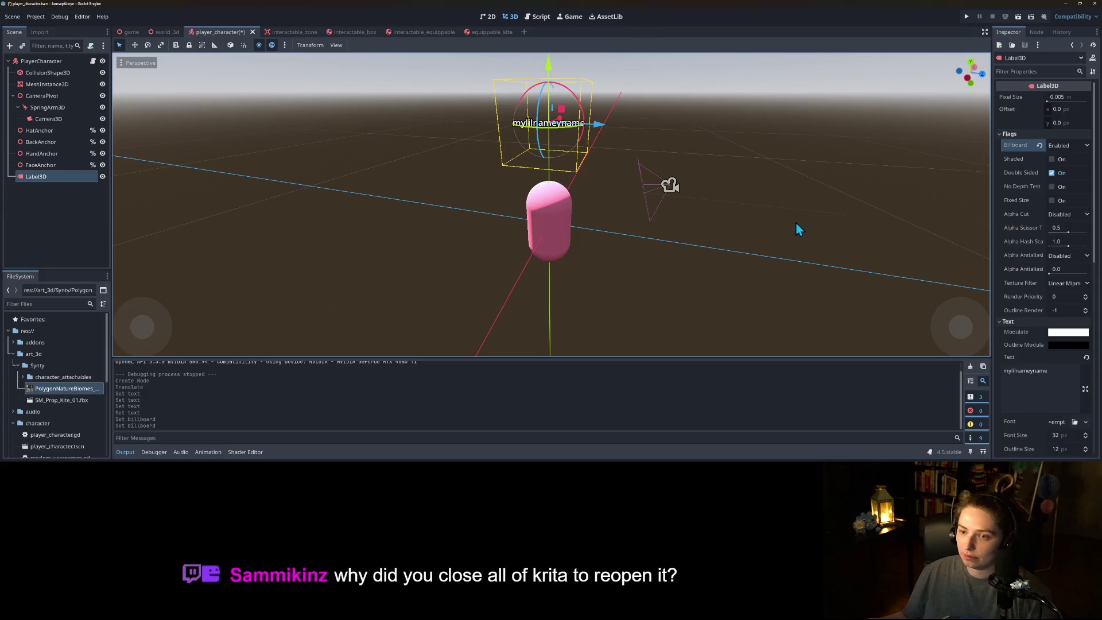
scroll(792, 236, down, 3)
scroll(792, 241, up, 3)
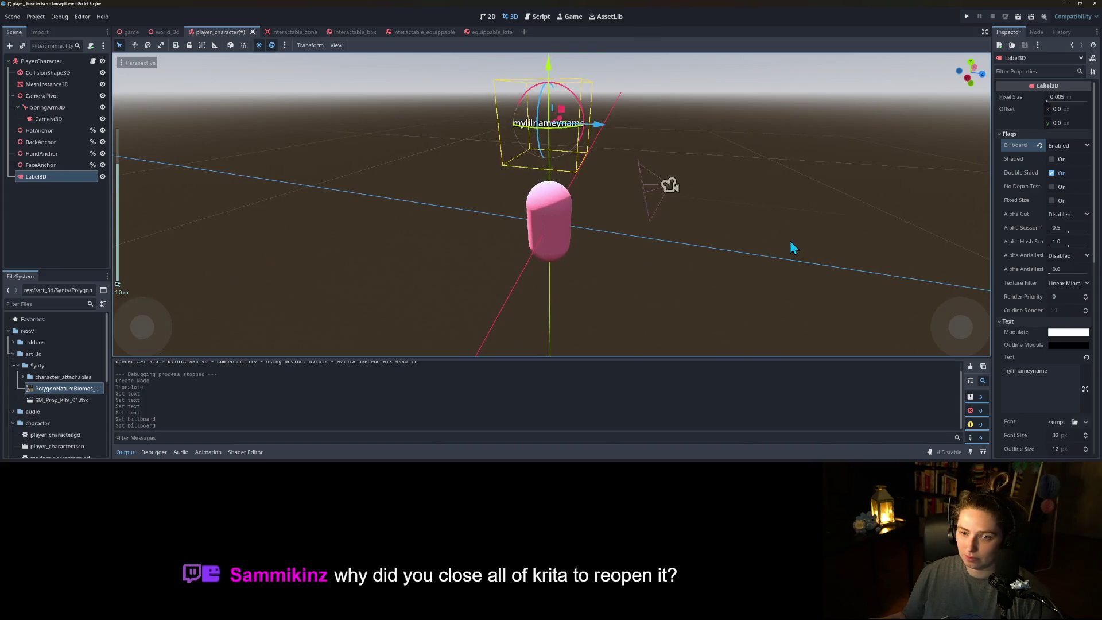
key(ctrl+s)
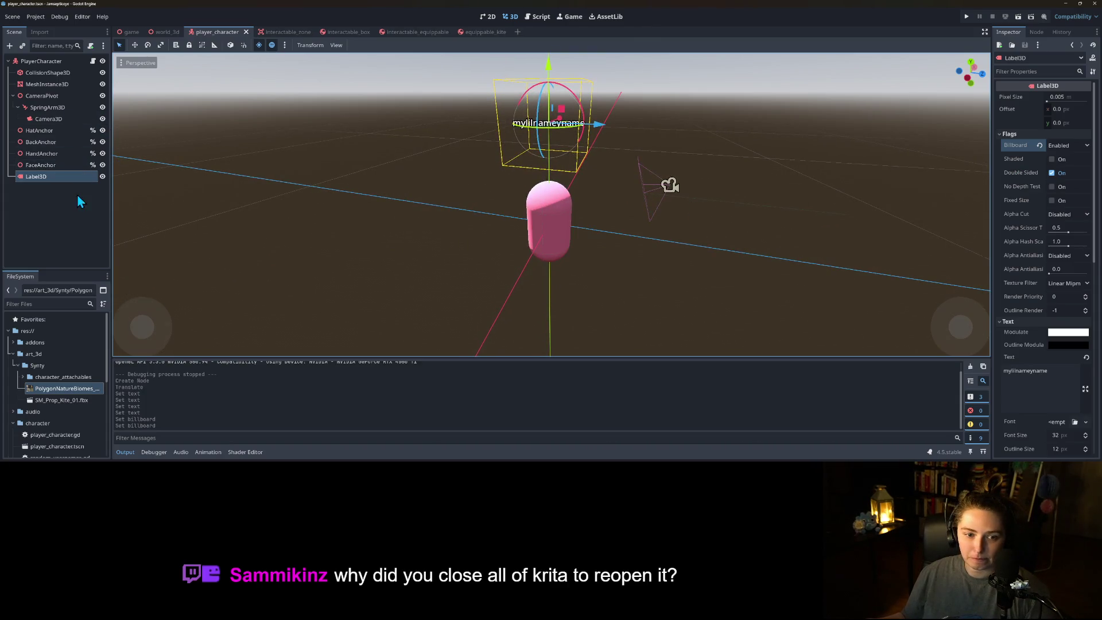
- Rename the Label3D node to CharacterNameTag
right_click(65, 177)
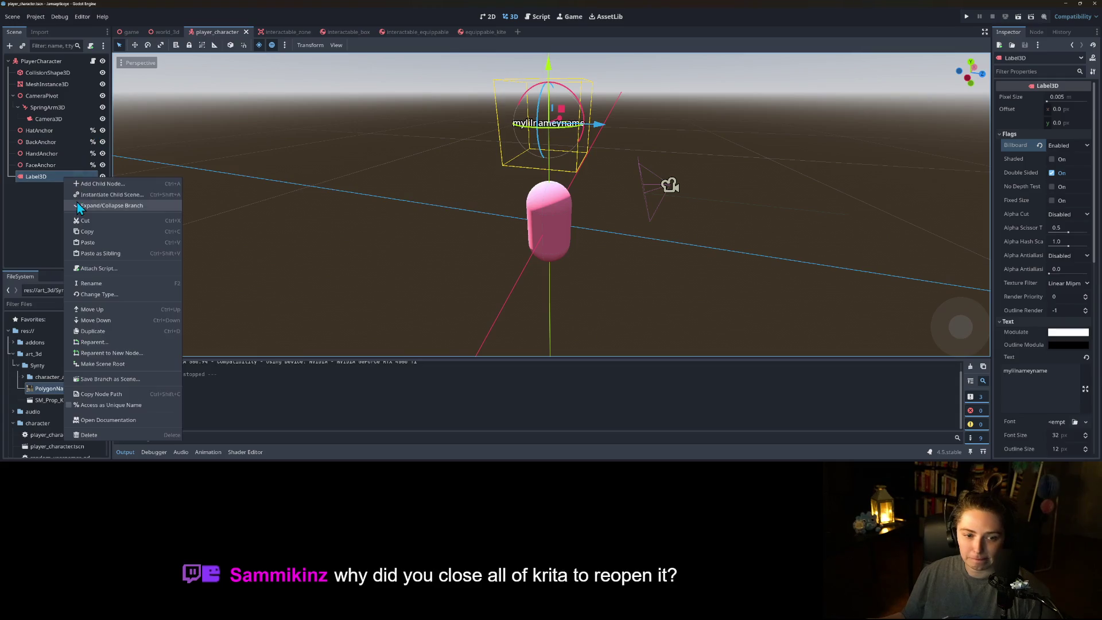
click(98, 284)
text(CharacterNameTA)
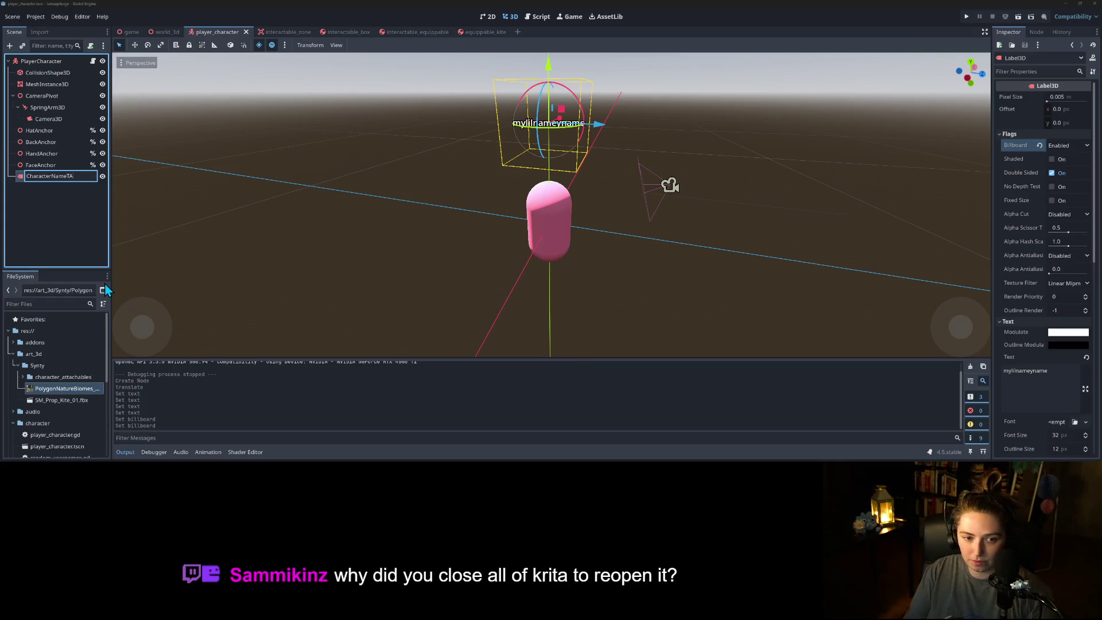
text(g)
key(Return)
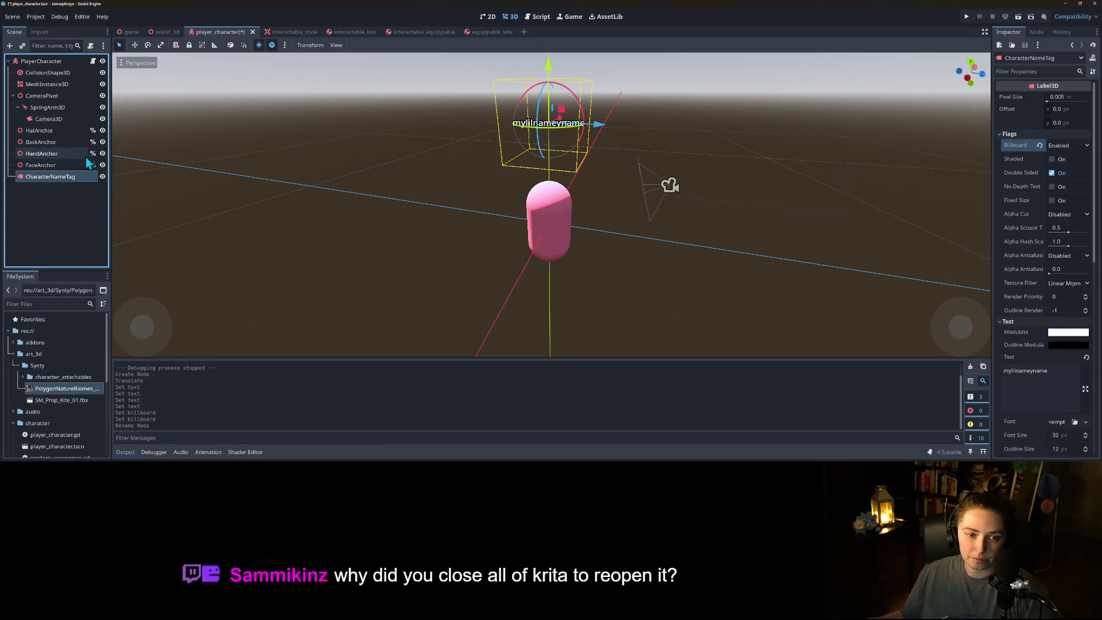
- Make CharacterNameTag accessible by scene unique name
right_click(70, 177)
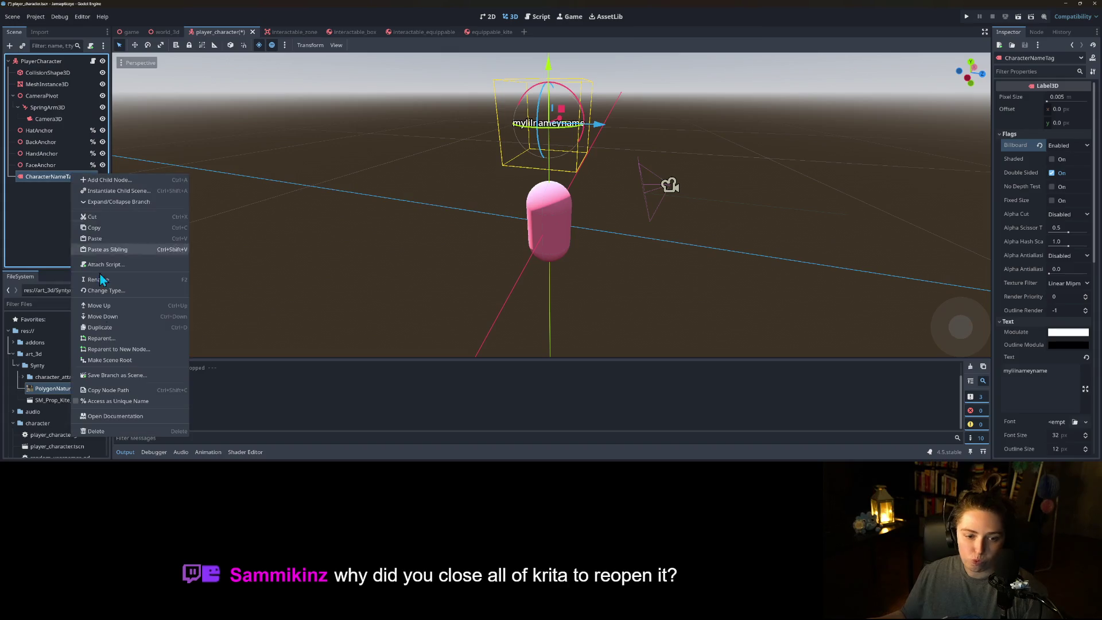
click(113, 401)
click(93, 61)
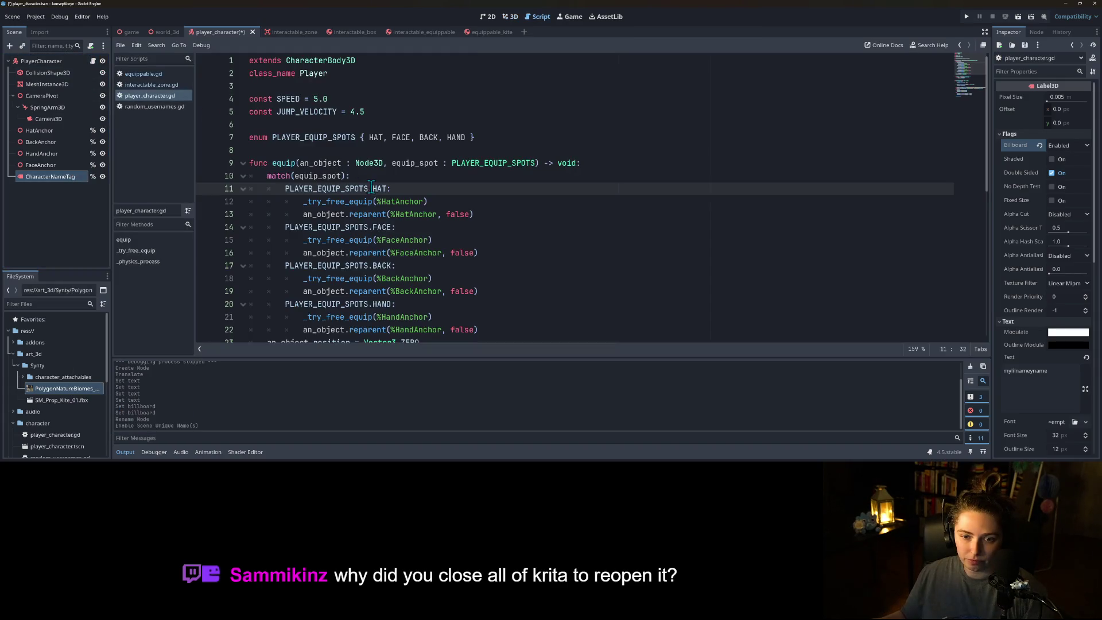
- Add a set_character_name(a_name) function above the equip function
scroll(371, 187, down, 7)
scroll(327, 184, down, 1)
scroll(334, 192, up, 8)
click(322, 148)
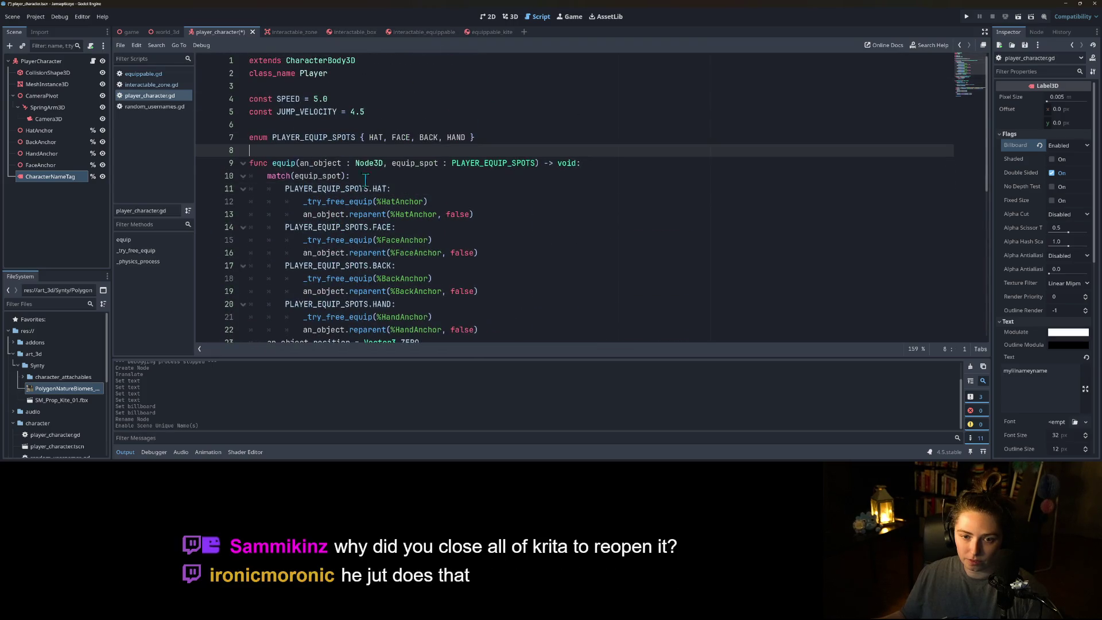
key(Return)
key(Return)
key(Up)
text(fu)
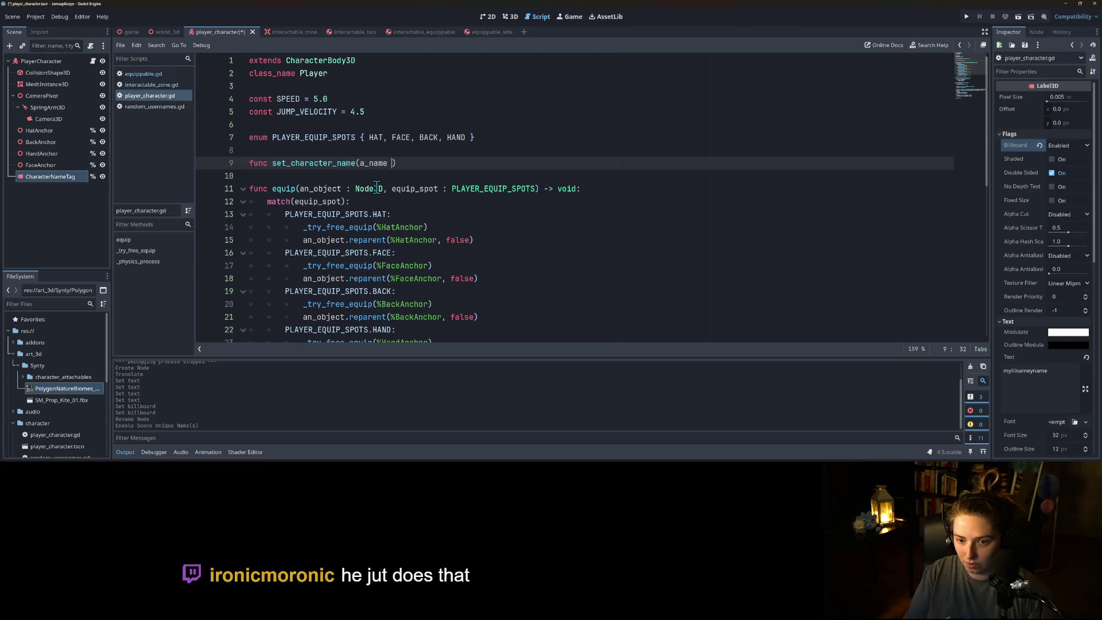
text(ing))
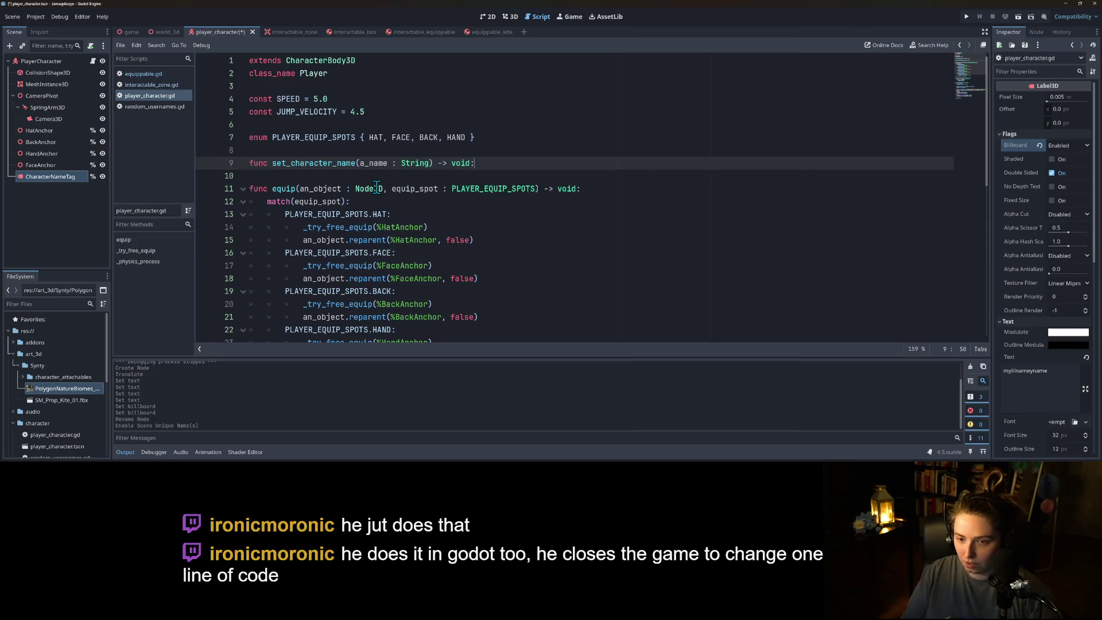
key(Return)
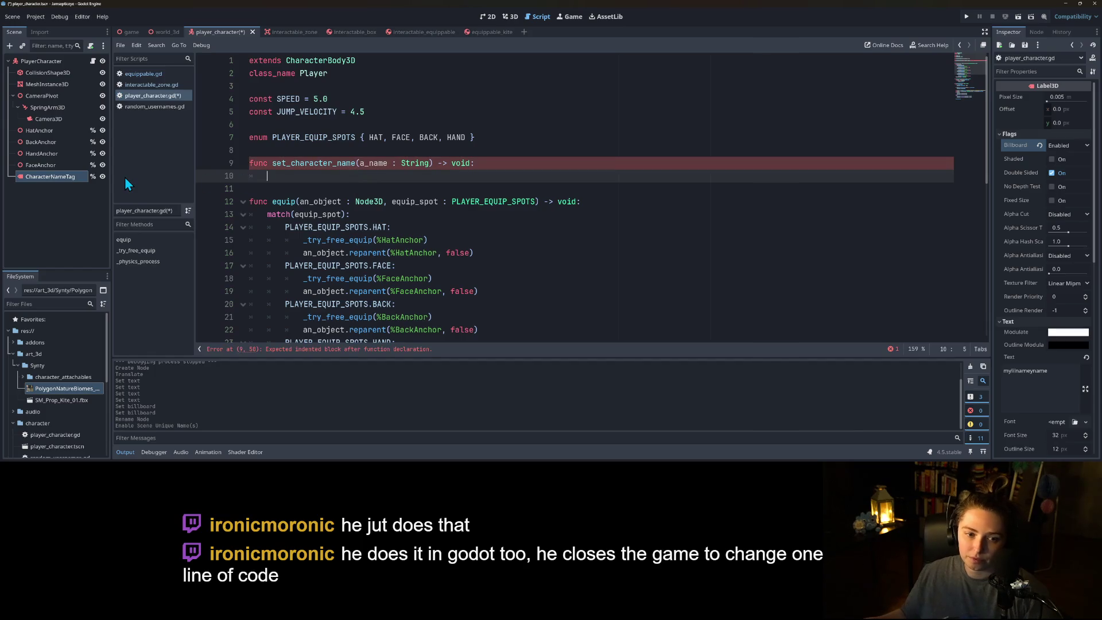
- Make the function set %CharacterNameTag.text = a_name and save the script
drag(46, 181, 368, 179)
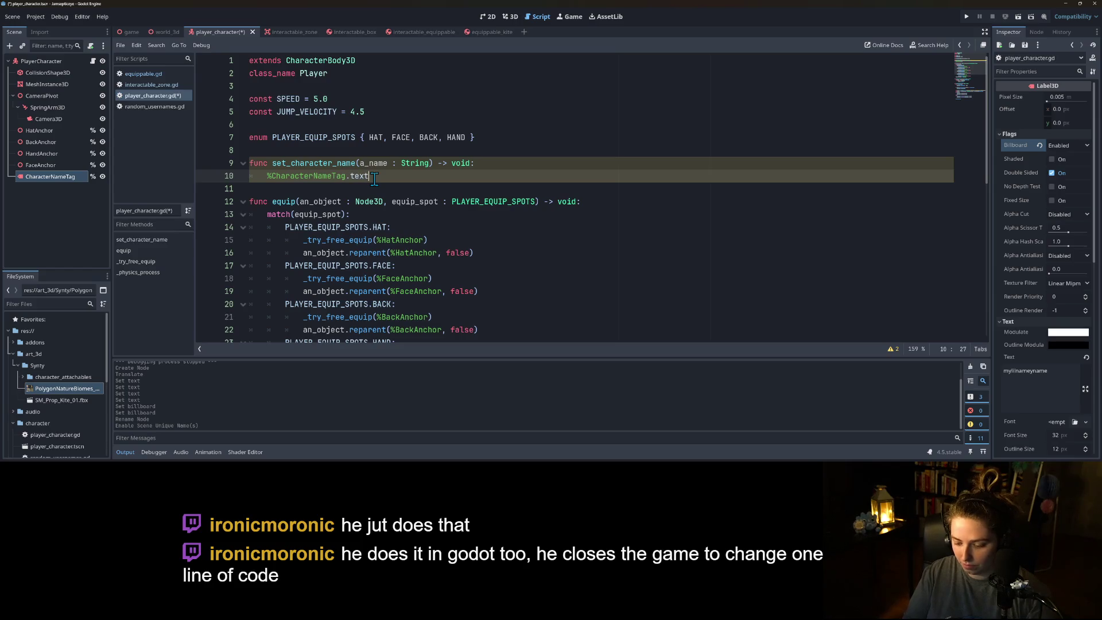
text(a_name)
key(ctrl+s)
click(364, 162)
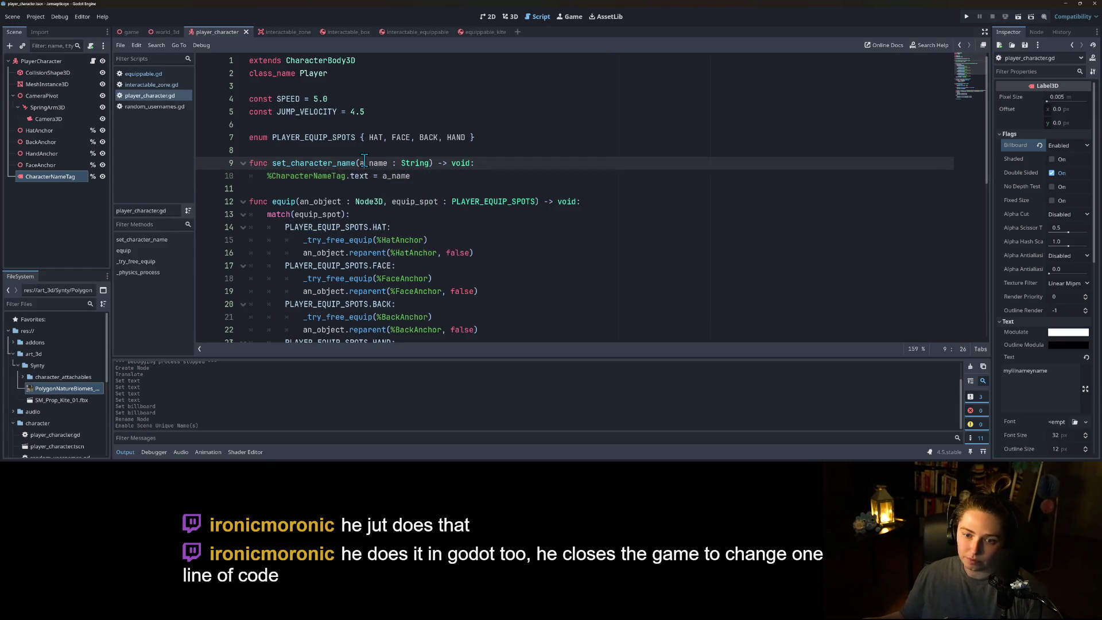
click(419, 175)
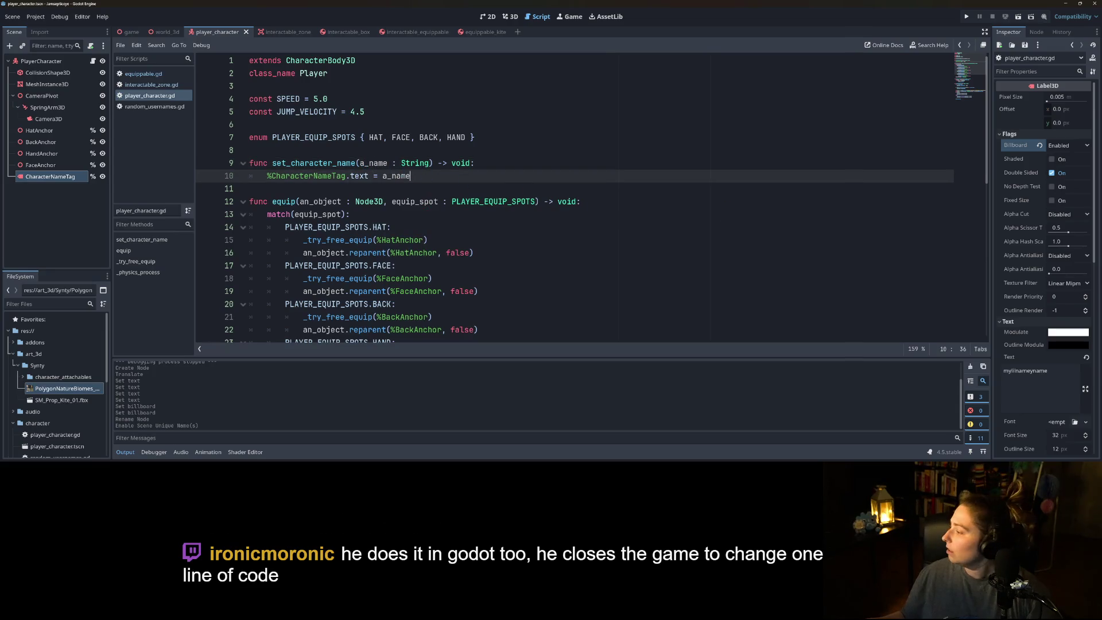
key(alt+Tab)
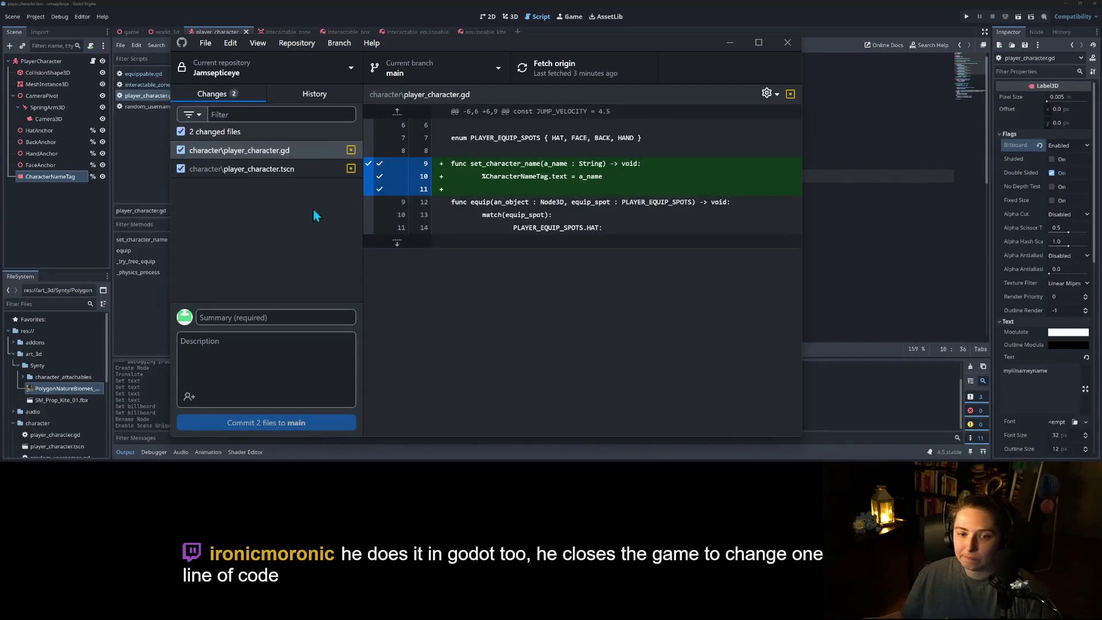
- Commit both player_character files as 'adds character name label and function to set it' and push
click(310, 315)
text(adds )
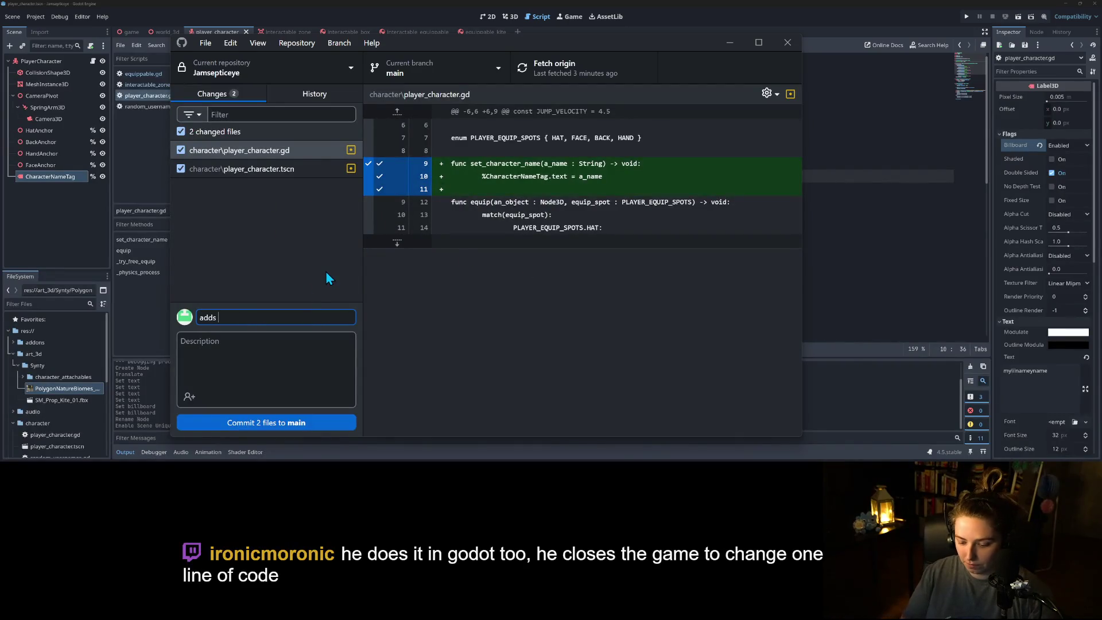
text(character name )
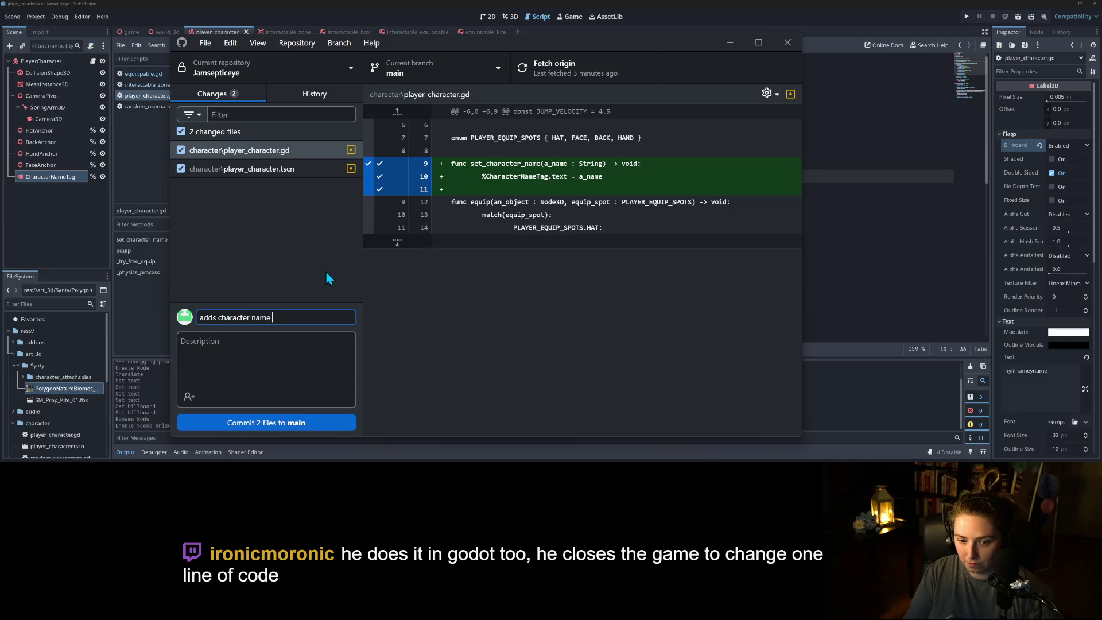
text(label and f)
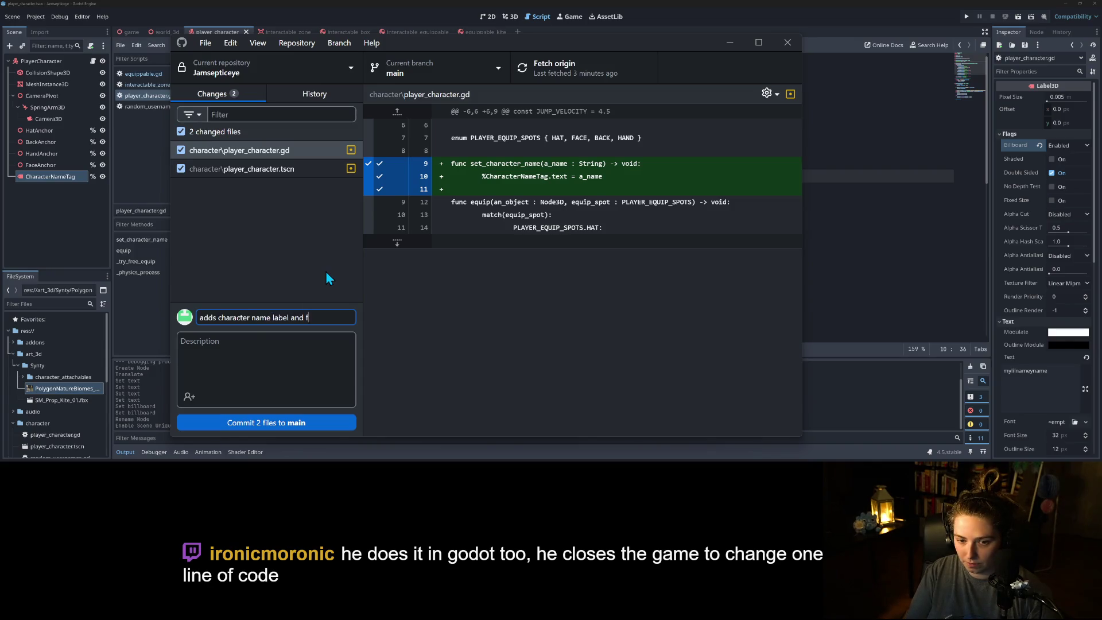
text(unction to set it)
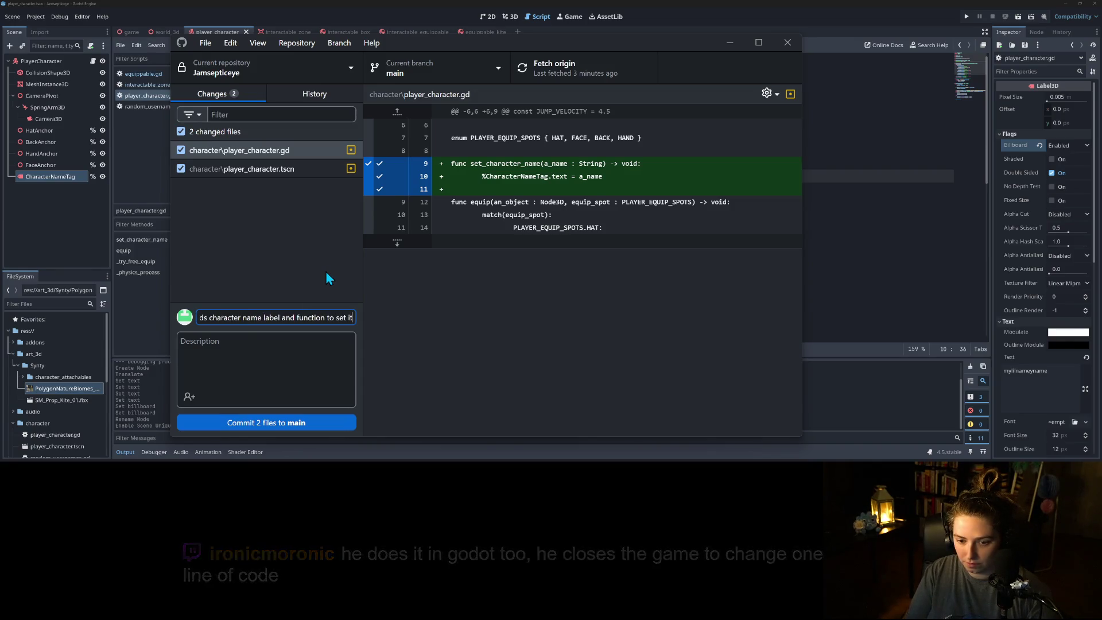
click(344, 423)
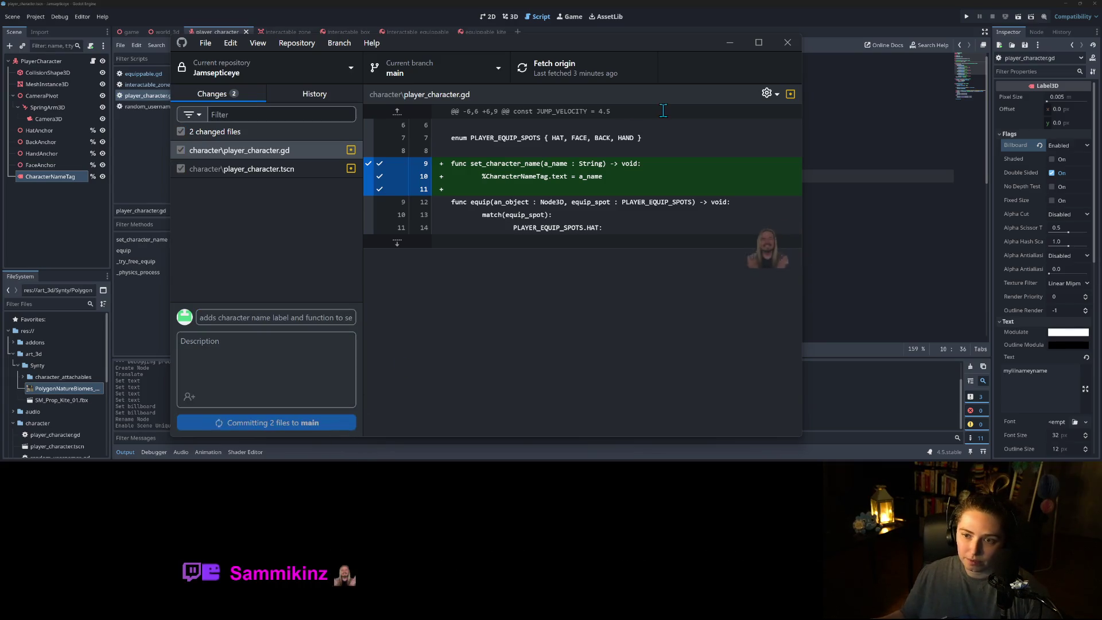
click(612, 80)
click(729, 43)
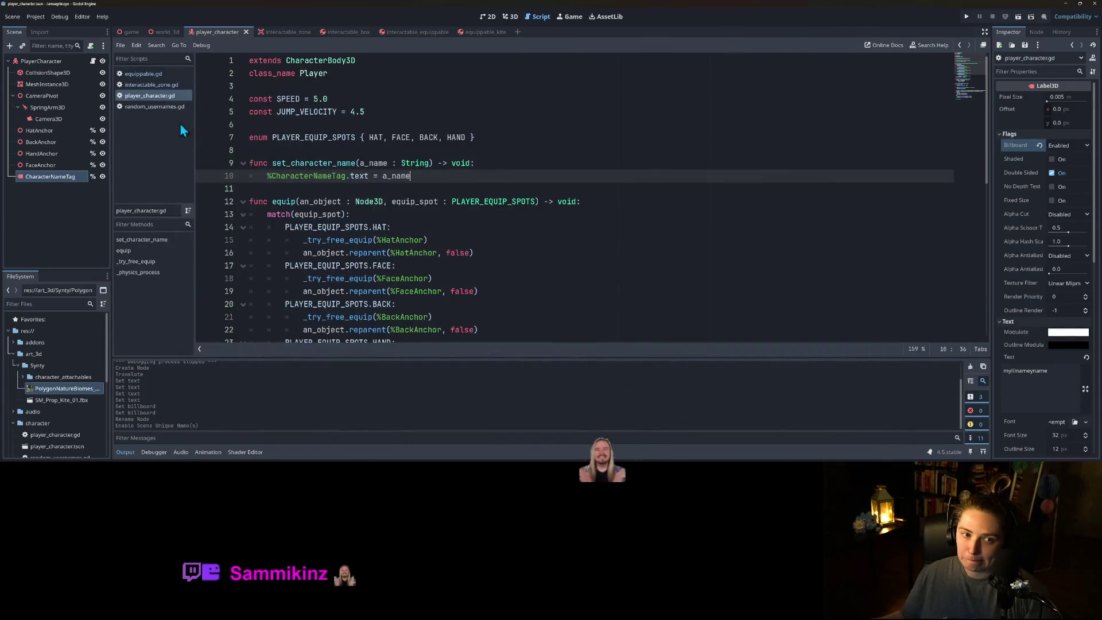
- Add PlayerCharacter to a new global group 'Player' and save the scene
click(40, 61)
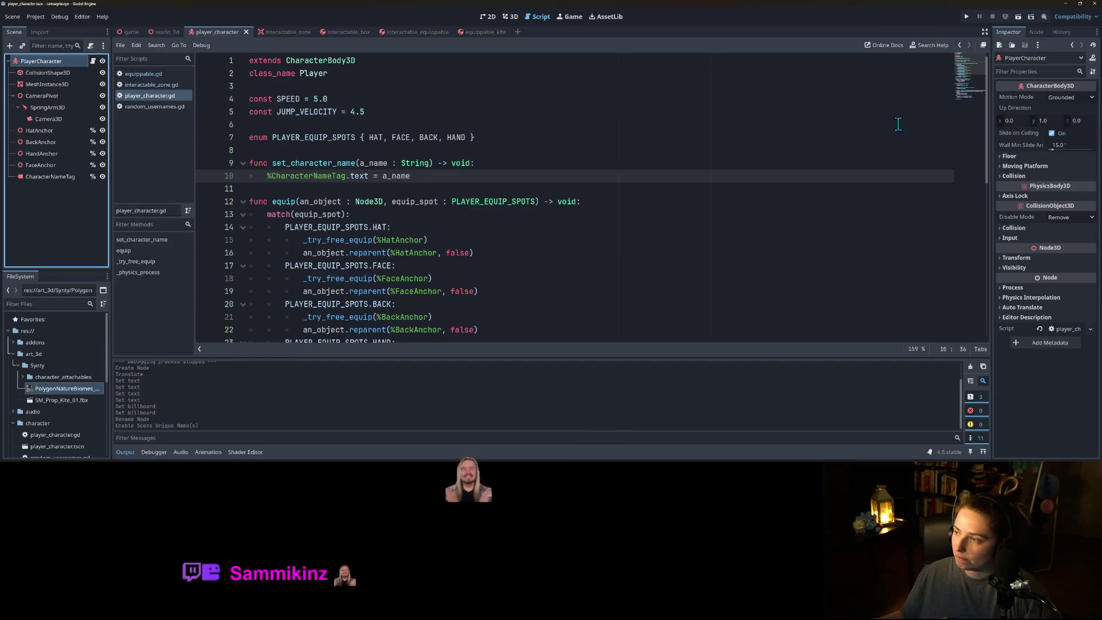
click(1036, 32)
click(1071, 46)
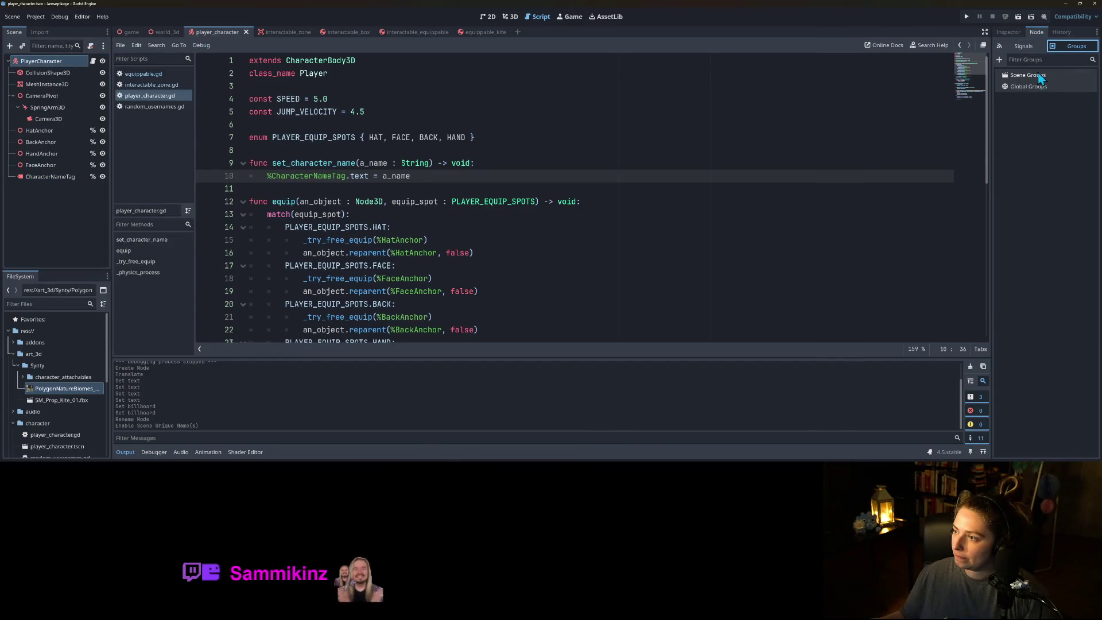
click(999, 60)
text(P)
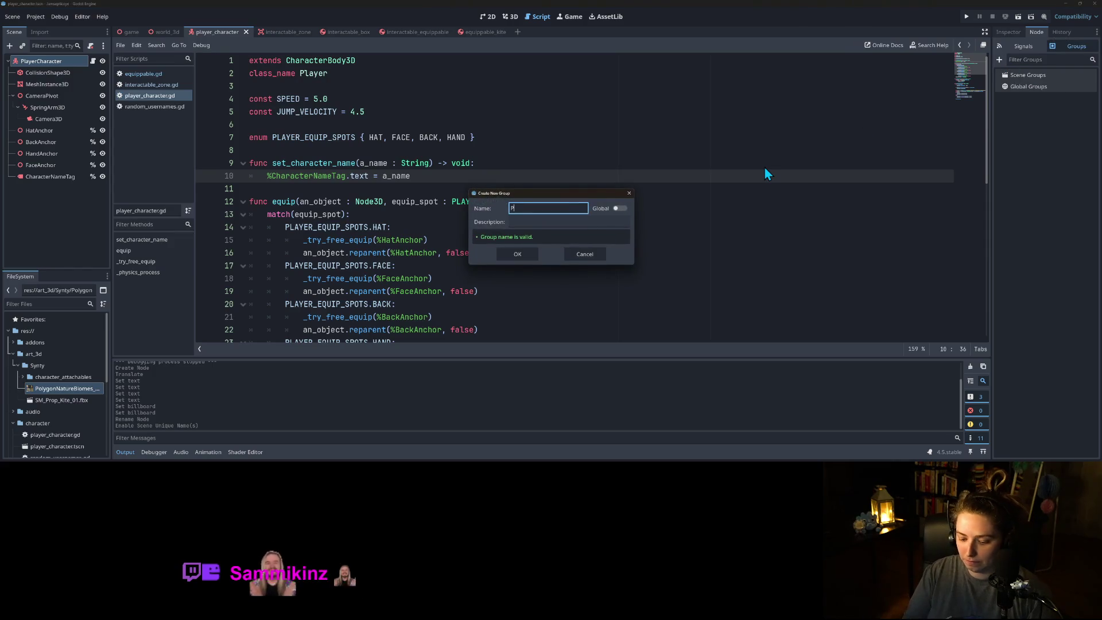
text(layer)
click(620, 208)
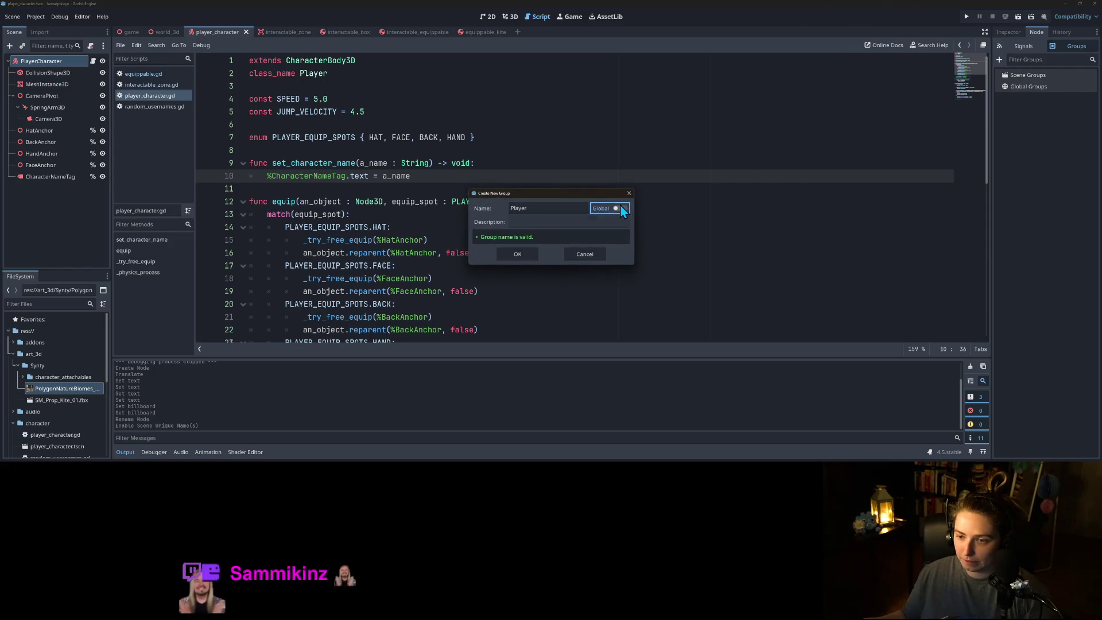
click(516, 254)
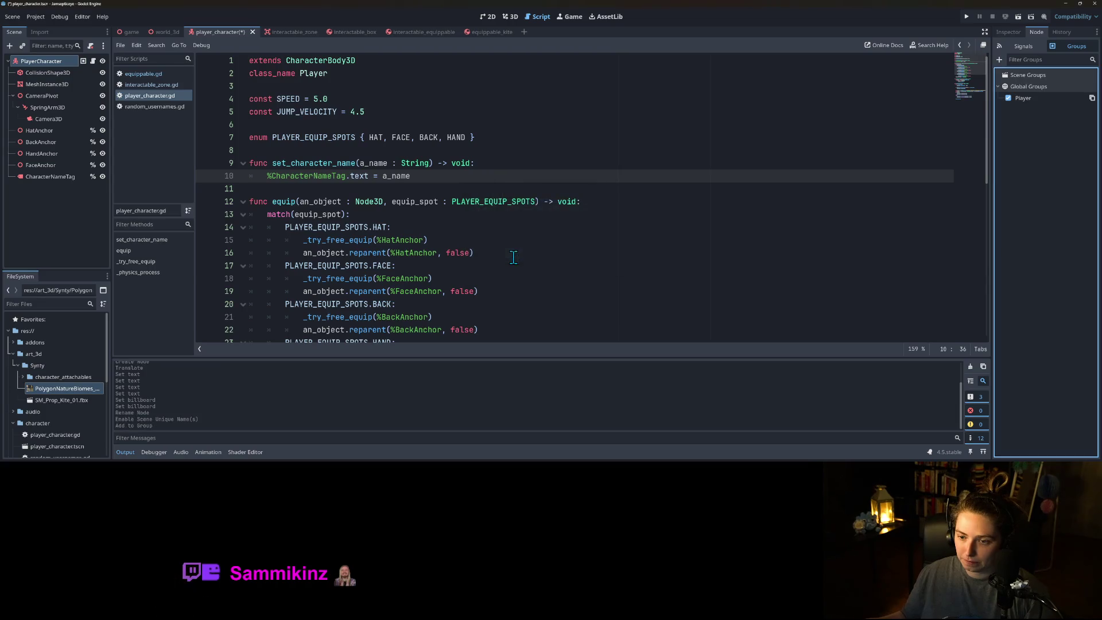
key(ctrl+s)
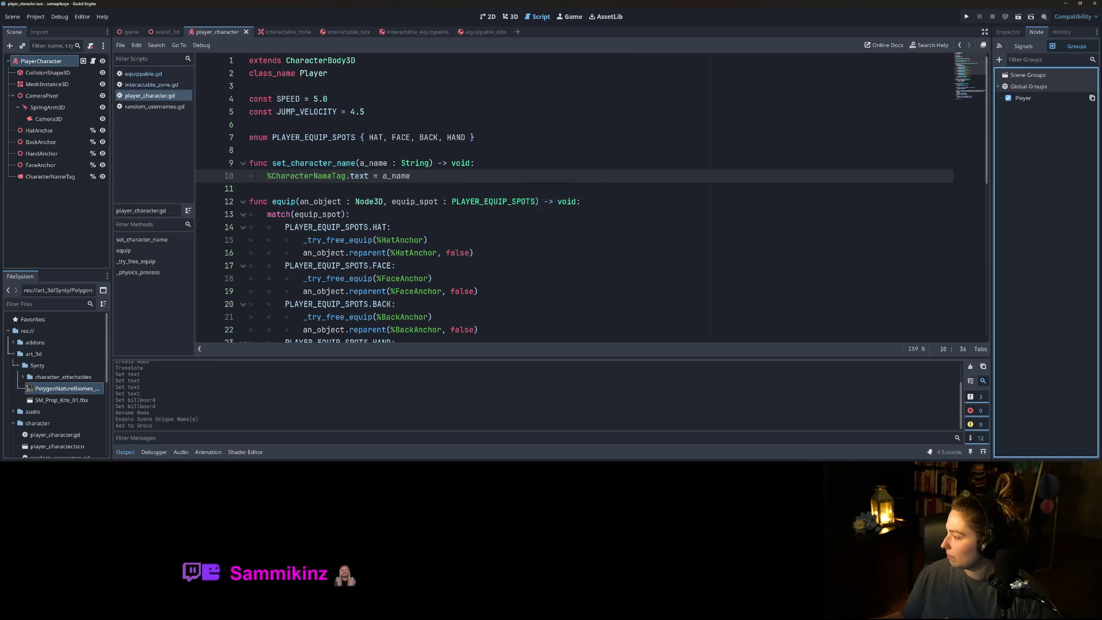
key(alt+Tab)
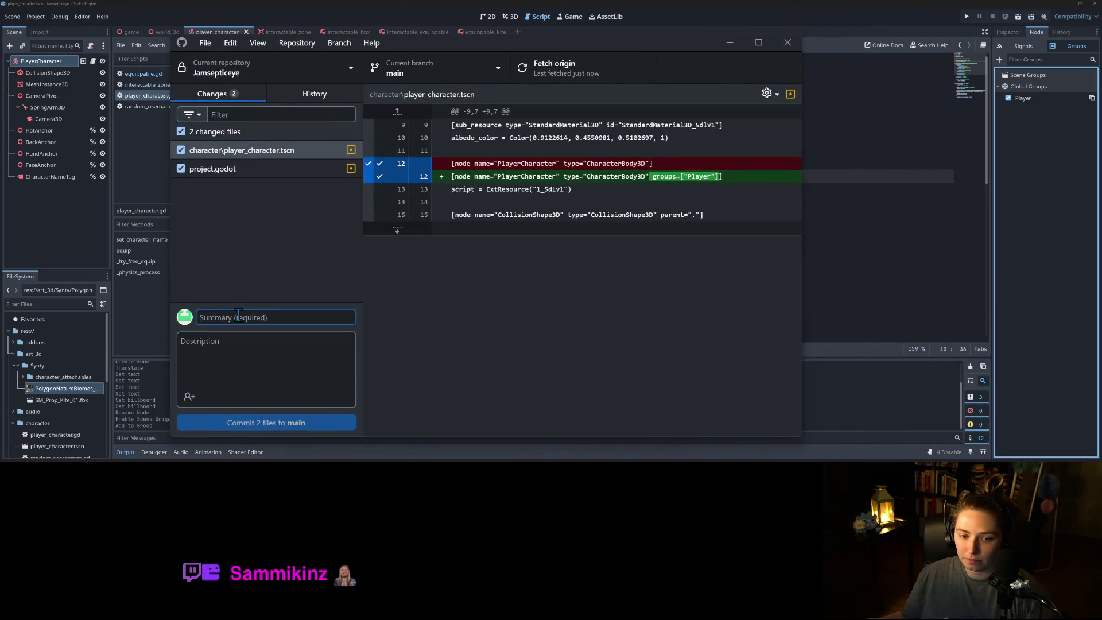
- Commit the scene and project.godot changes as 'adds player to group for easy discovery' and push
text(adds p)
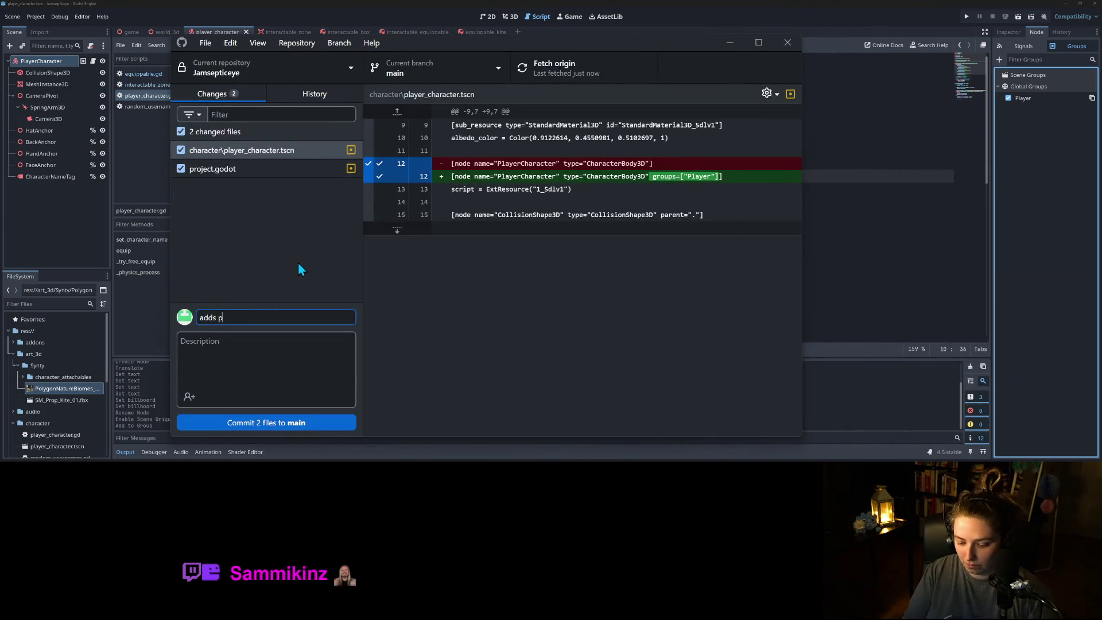
text(layer to g)
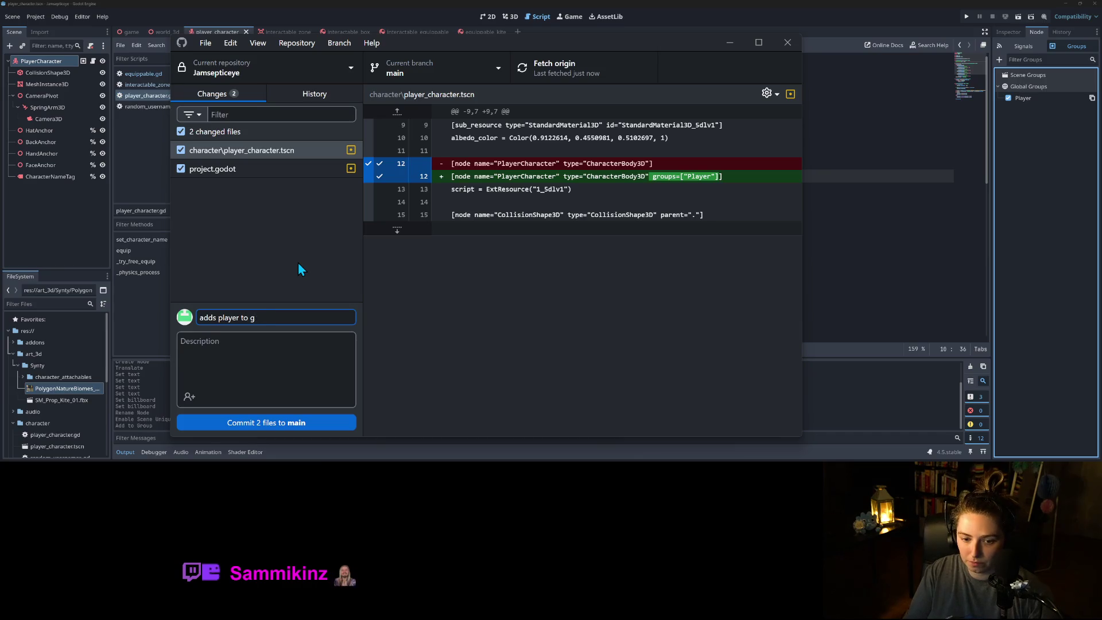
text(roup for ease)
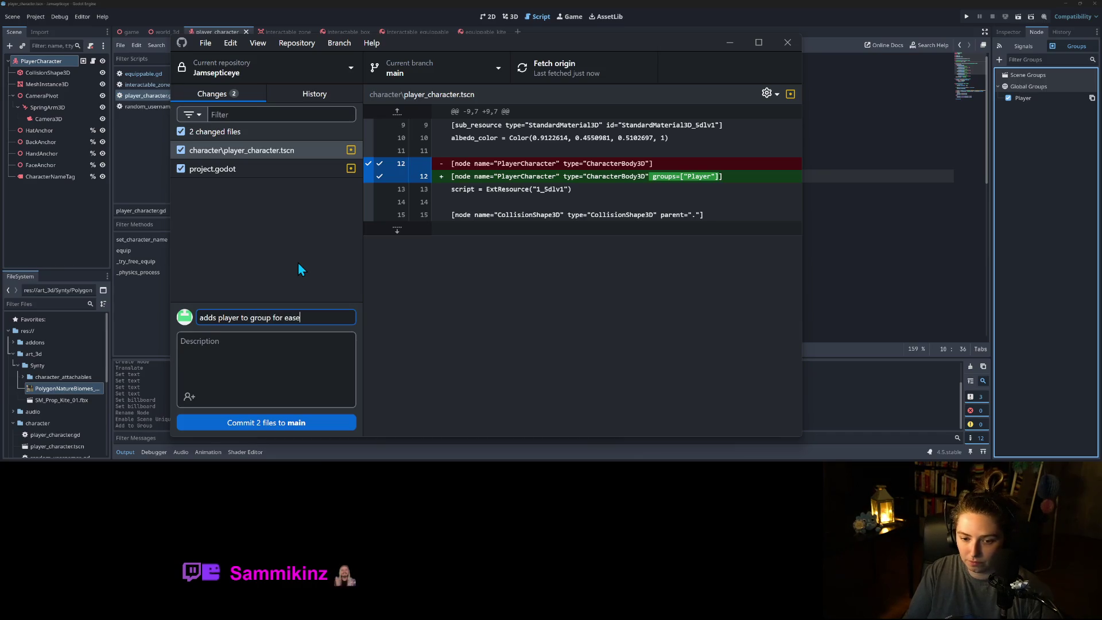
key(BackSpace)
text(y disc)
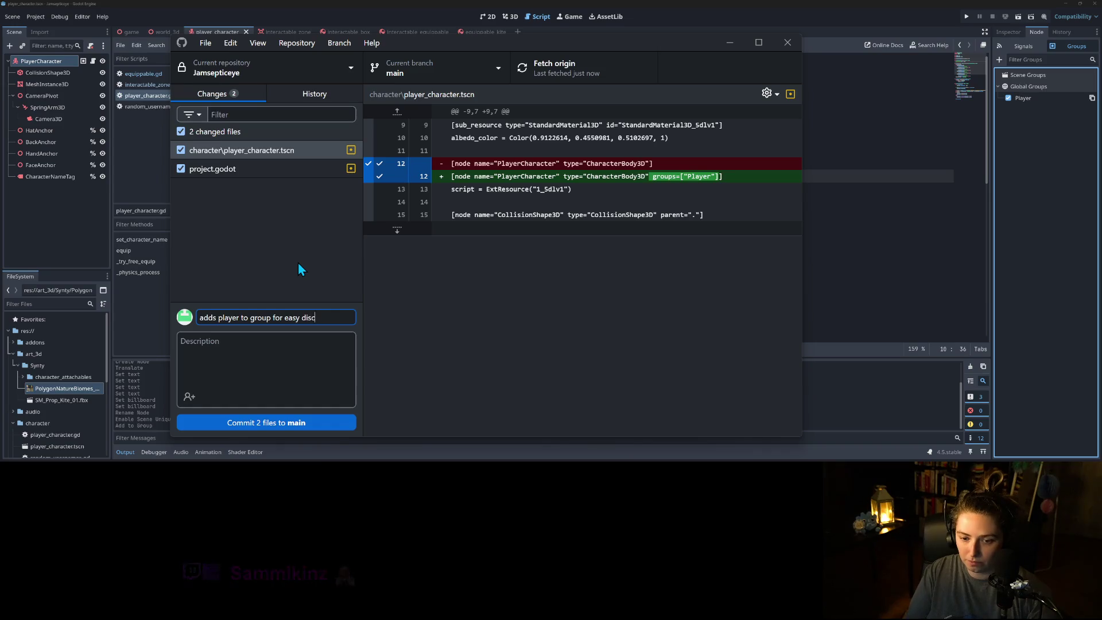
text(overy)
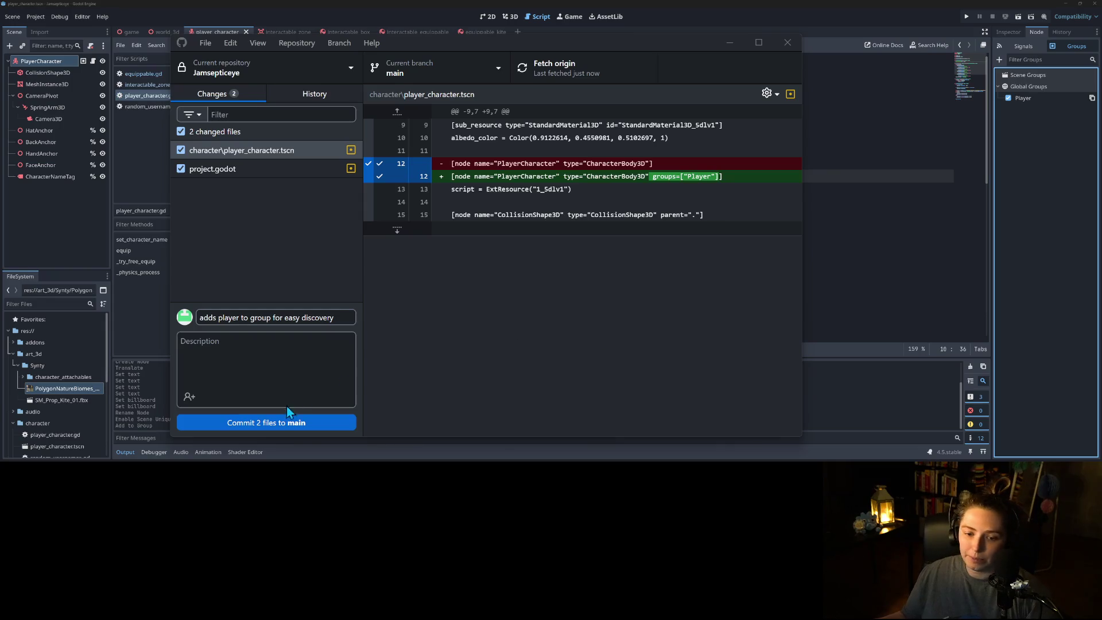
click(297, 422)
click(584, 79)
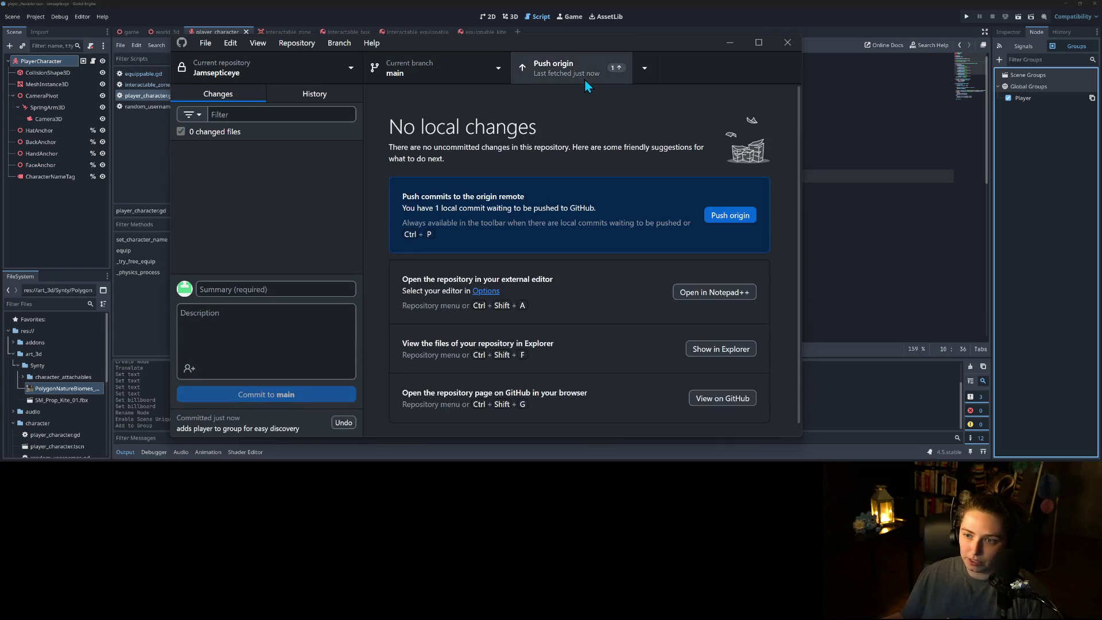
click(725, 47)
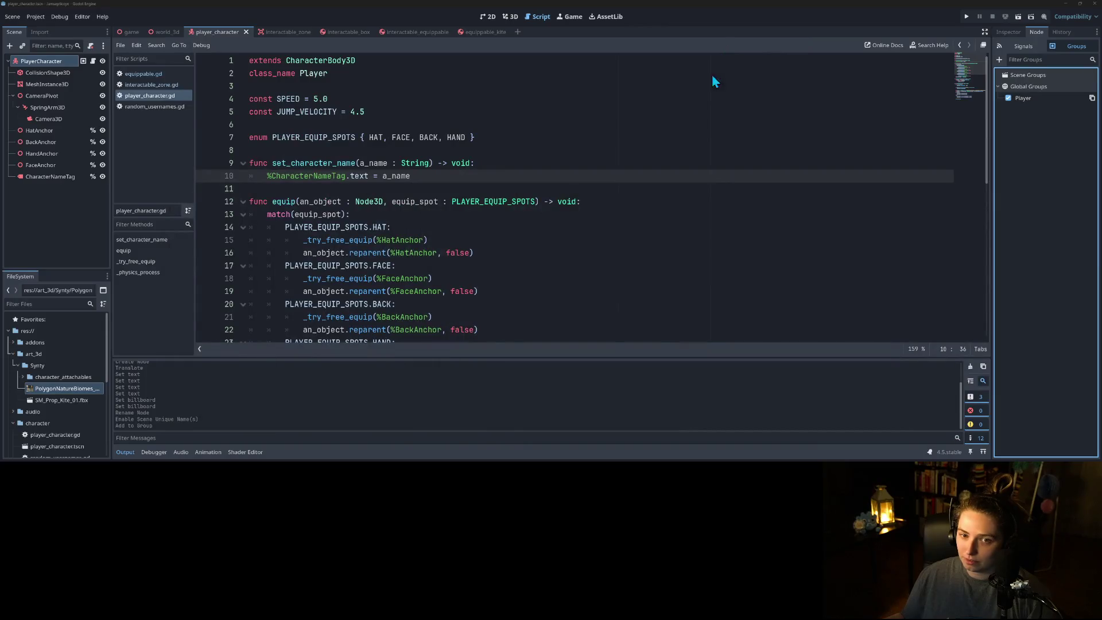
- Leave the Godot script editor and bring up the project's Trello board in Firefox
click(697, 140)
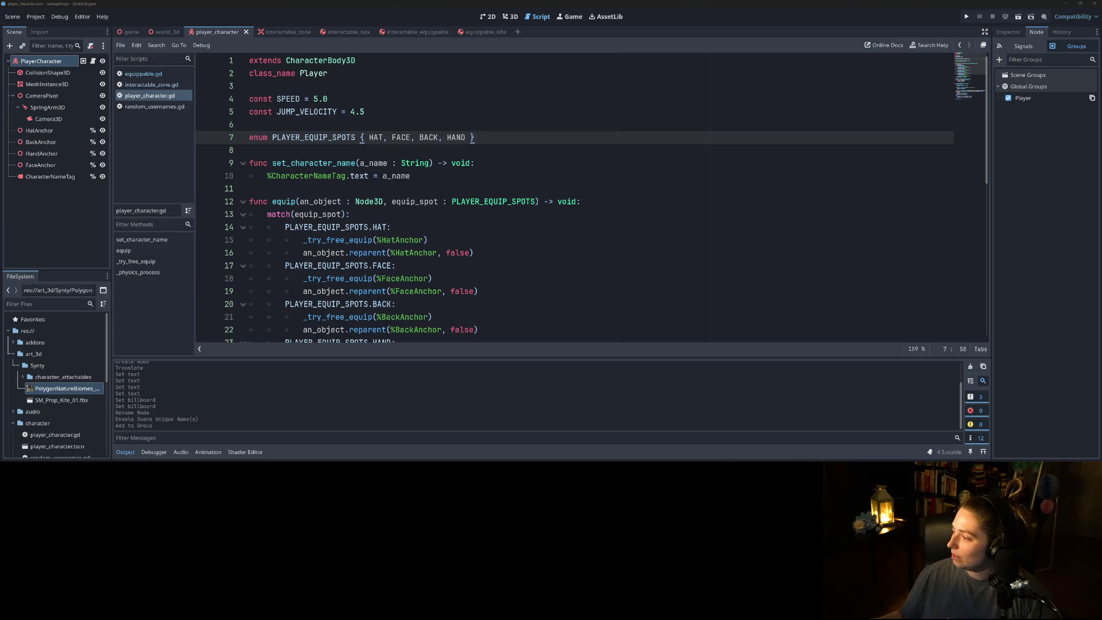
key(alt+Tab)
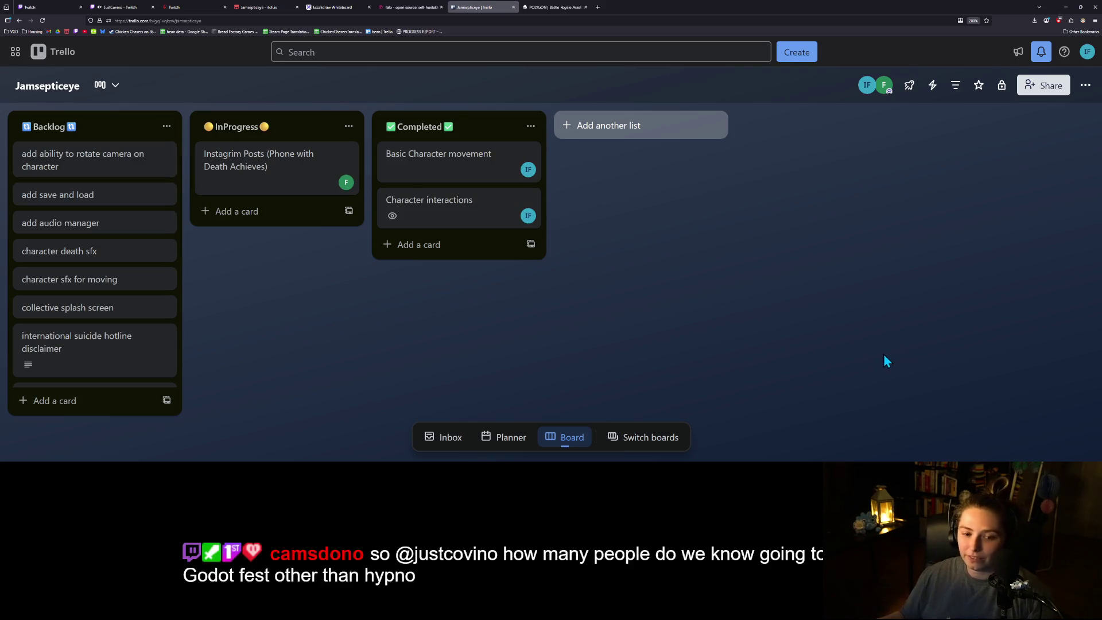
scroll(172, 301, down, 3)
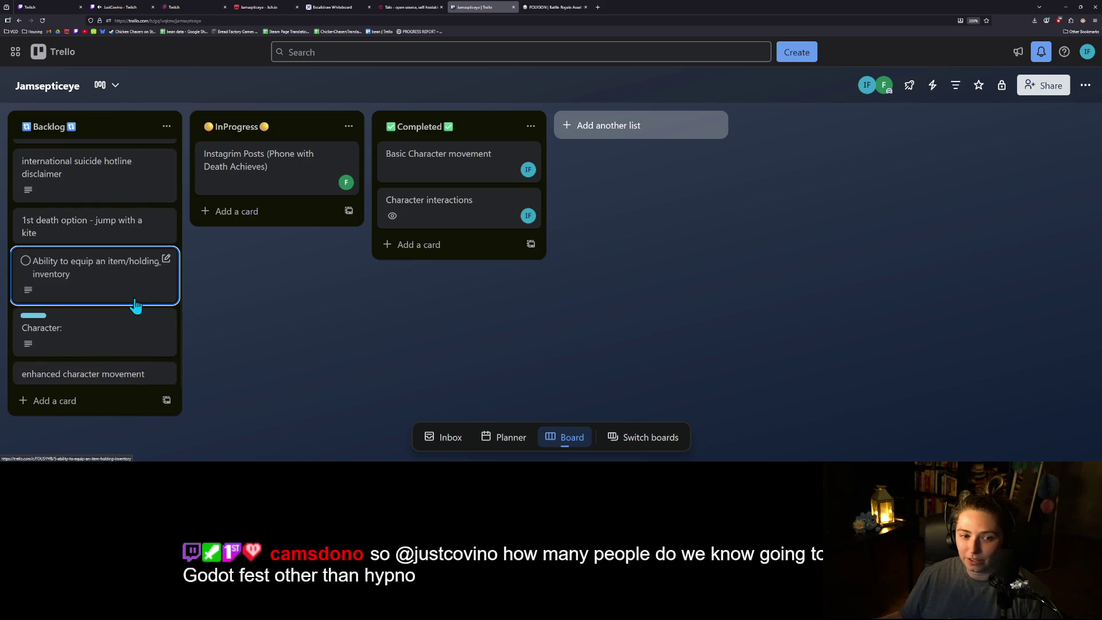
scroll(144, 308, up, 3)
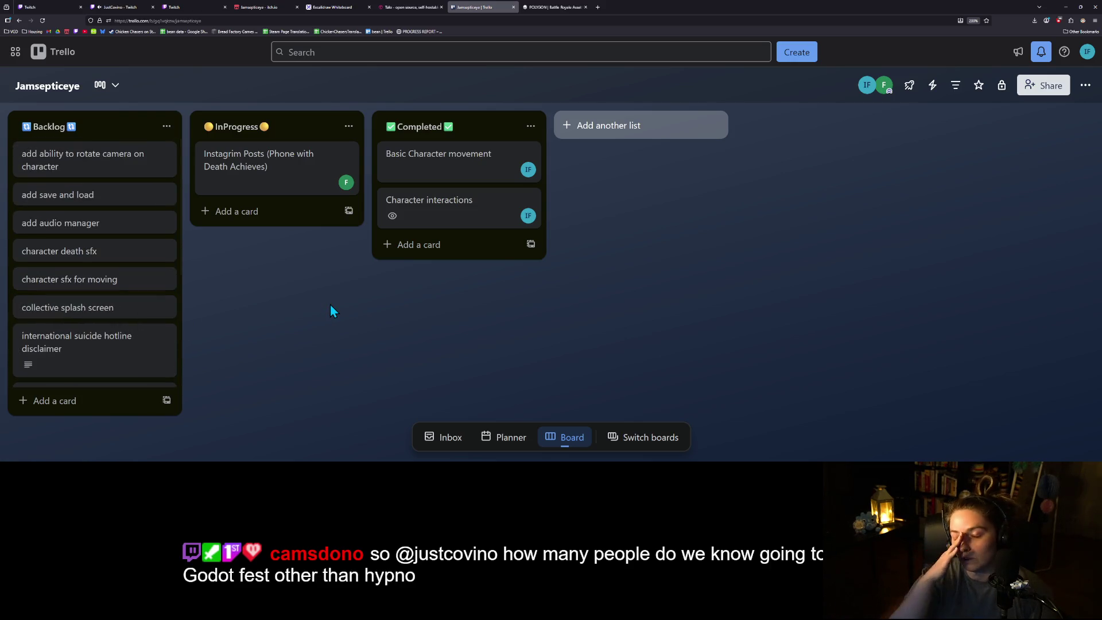
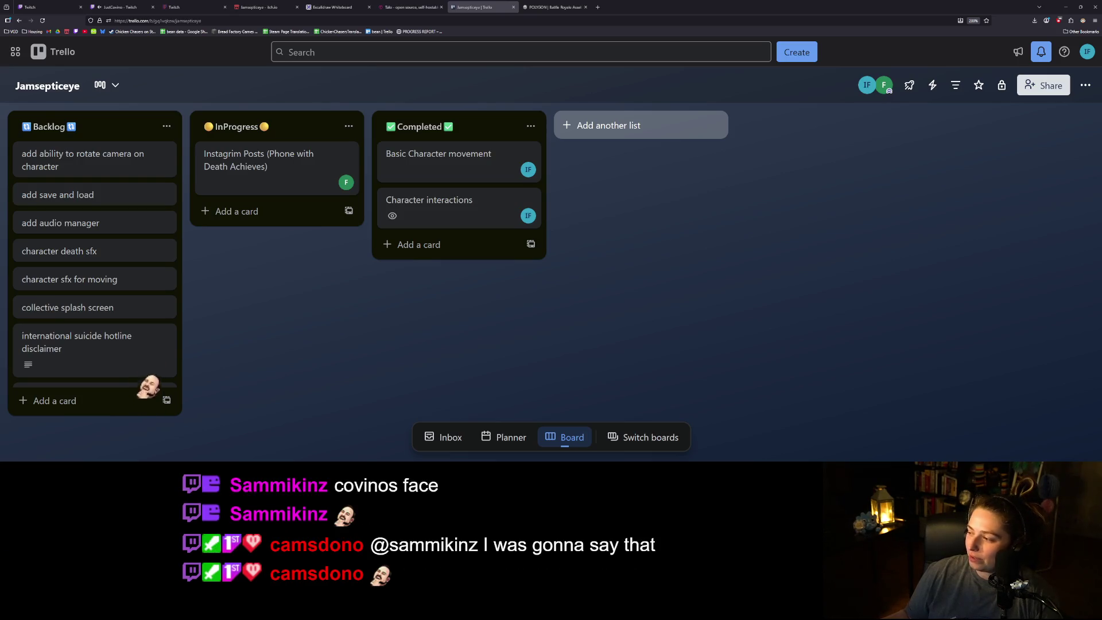
- Switch the browser from the Trello board to the Twitch stream tab
click(126, 8)
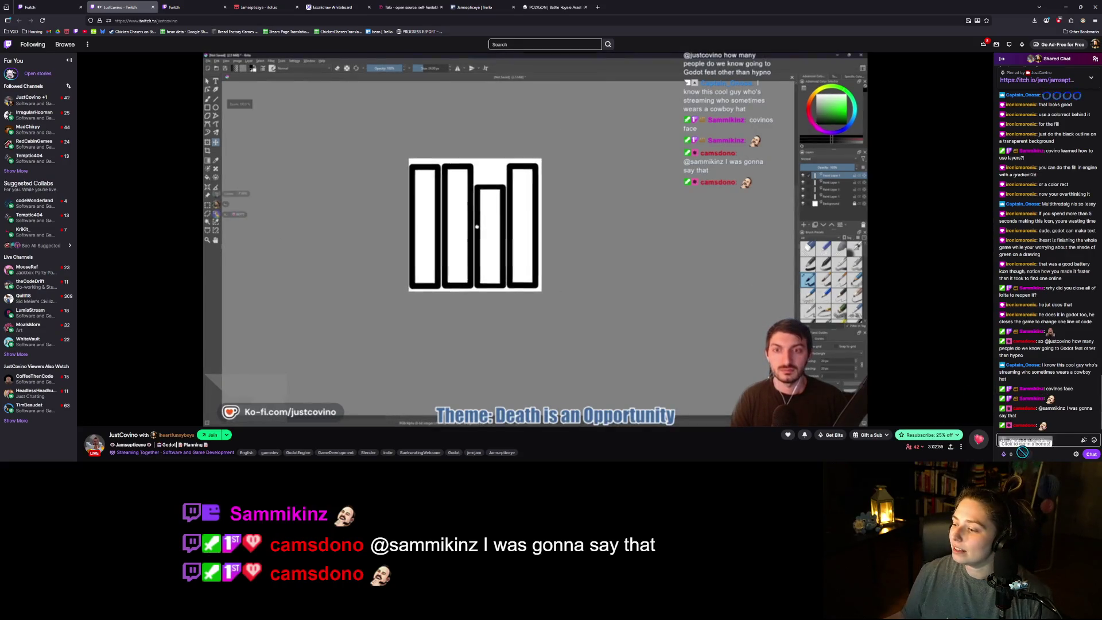
- Redeem the Howdy! channel-points reward on Twitch, then go back to the Trello tab
click(1013, 455)
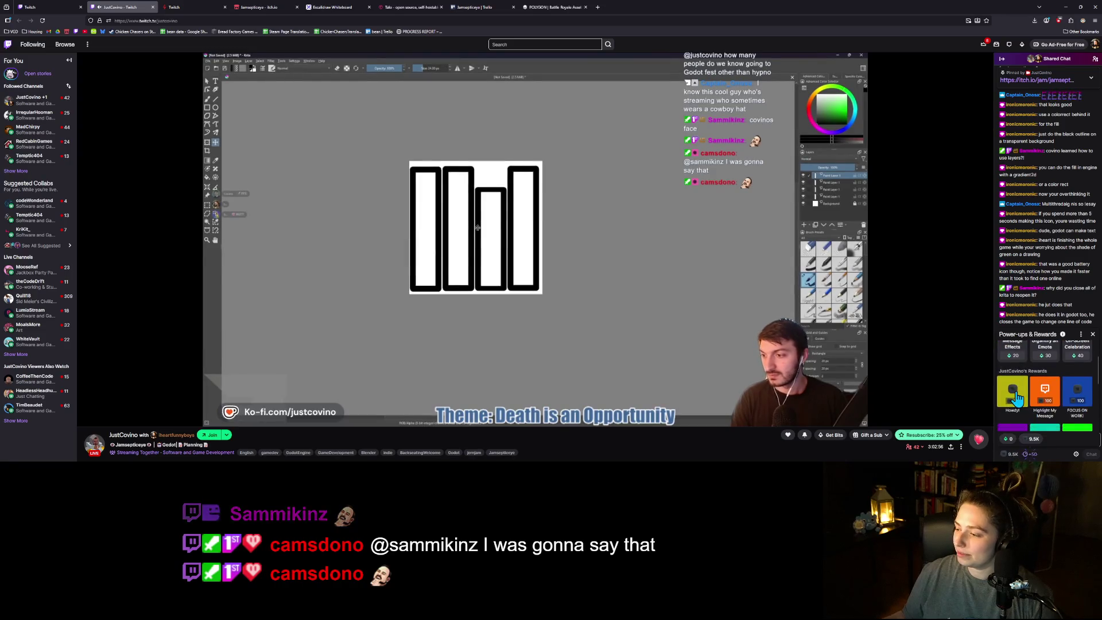
click(1013, 397)
click(1051, 420)
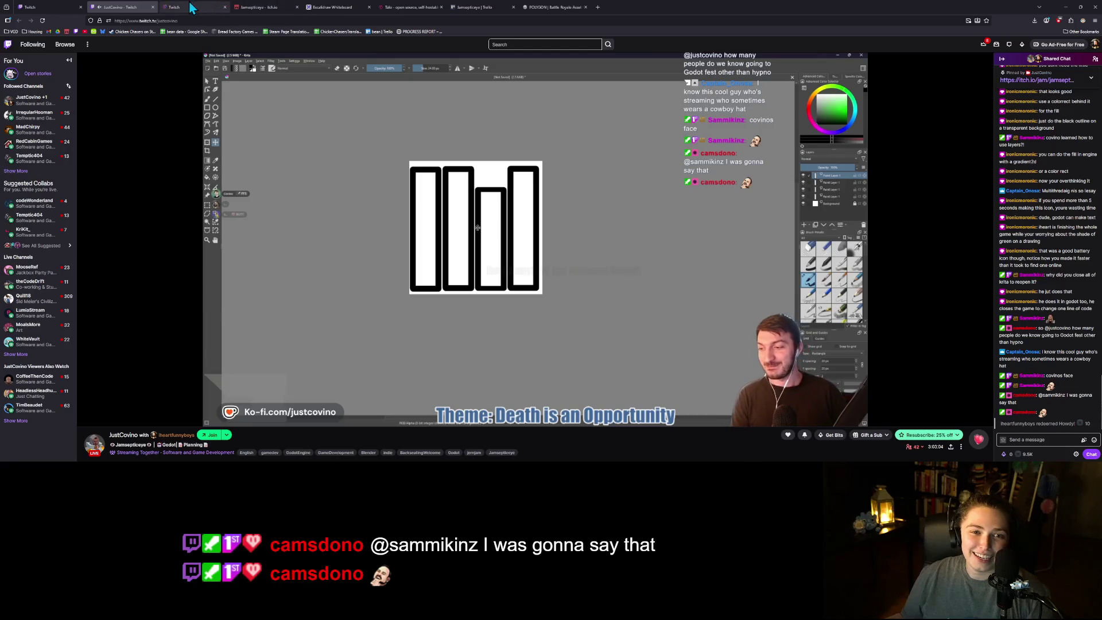
click(491, 6)
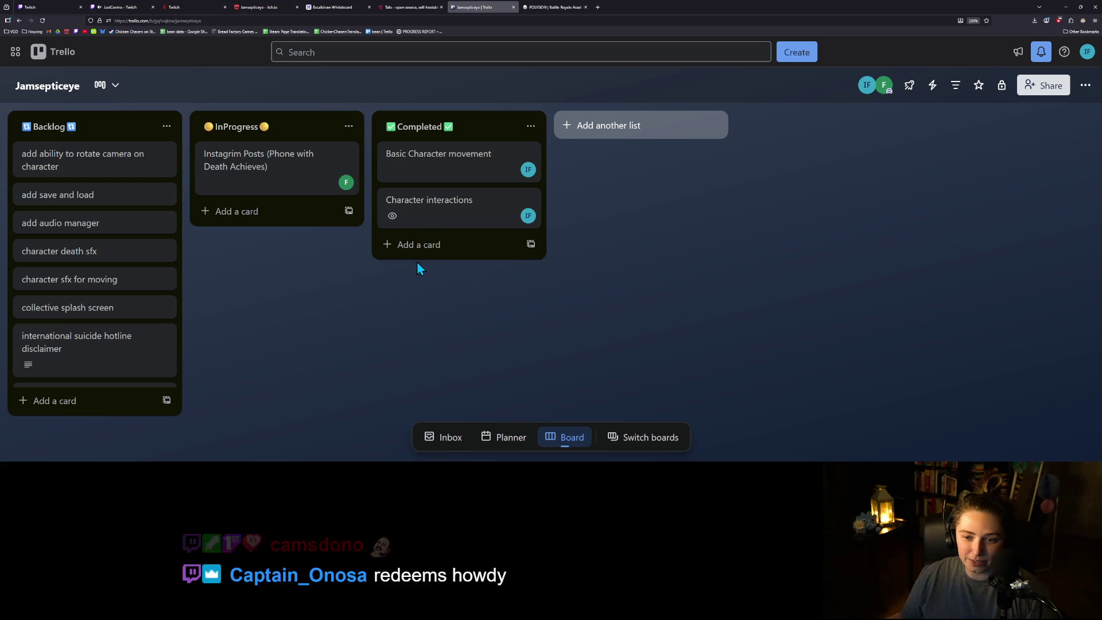
- Add the card 'Add Character Name label and function to set it' to Completed
click(416, 245)
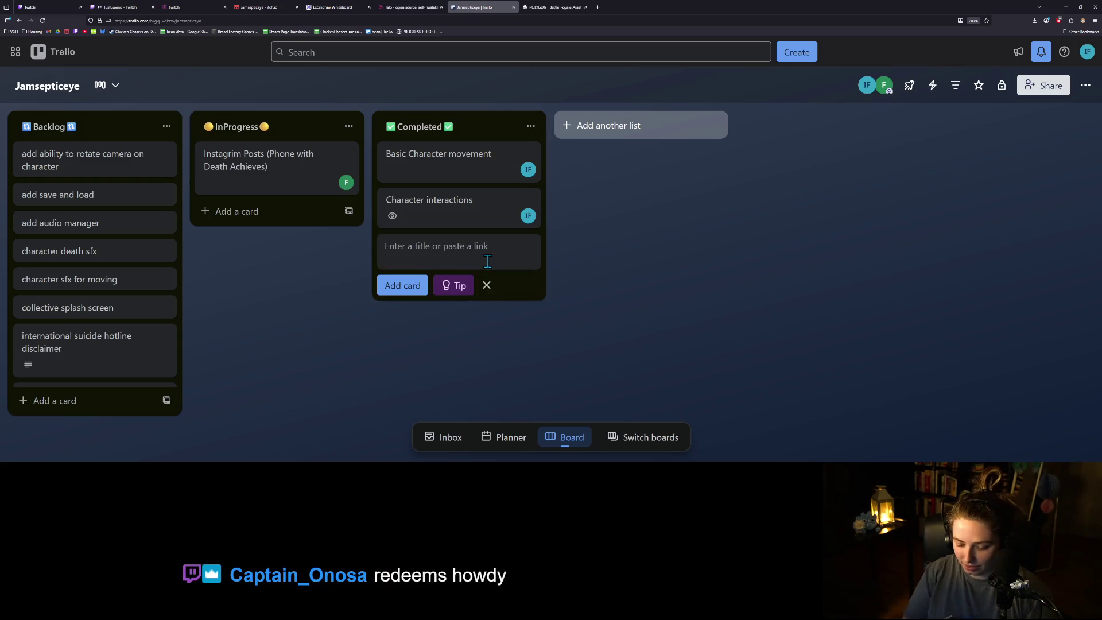
text(A)
text(ed)
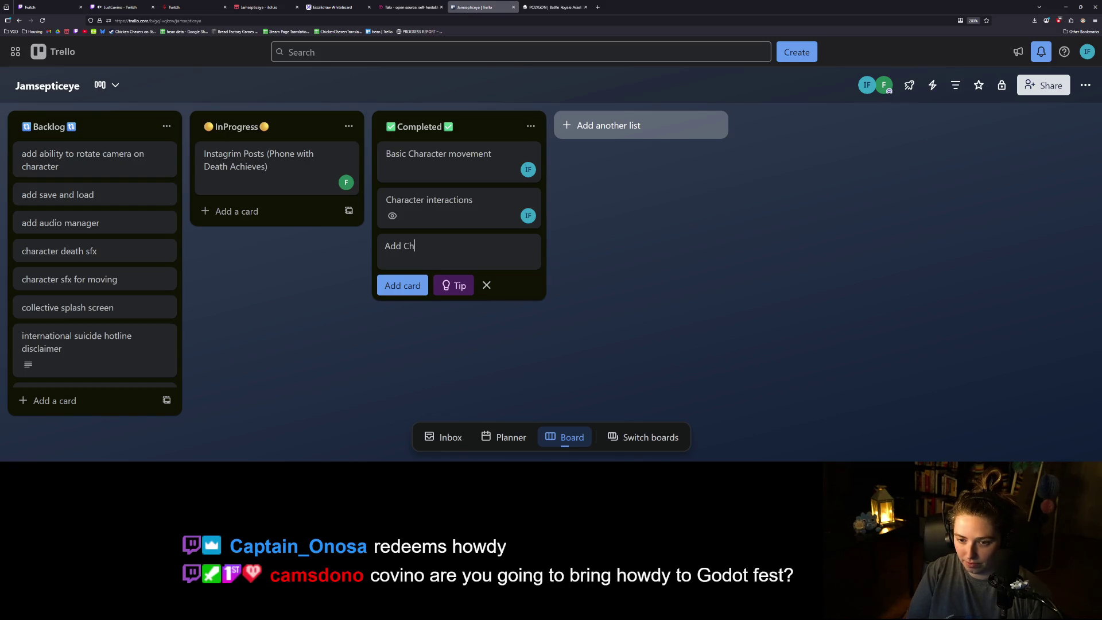
text(ter N)
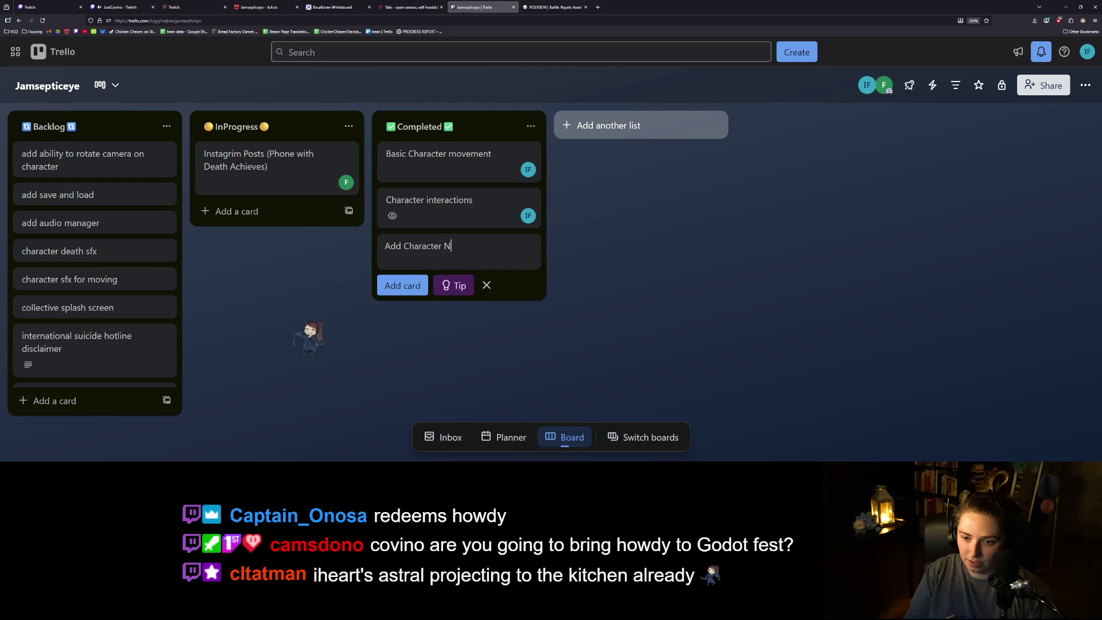
text(ame label to)
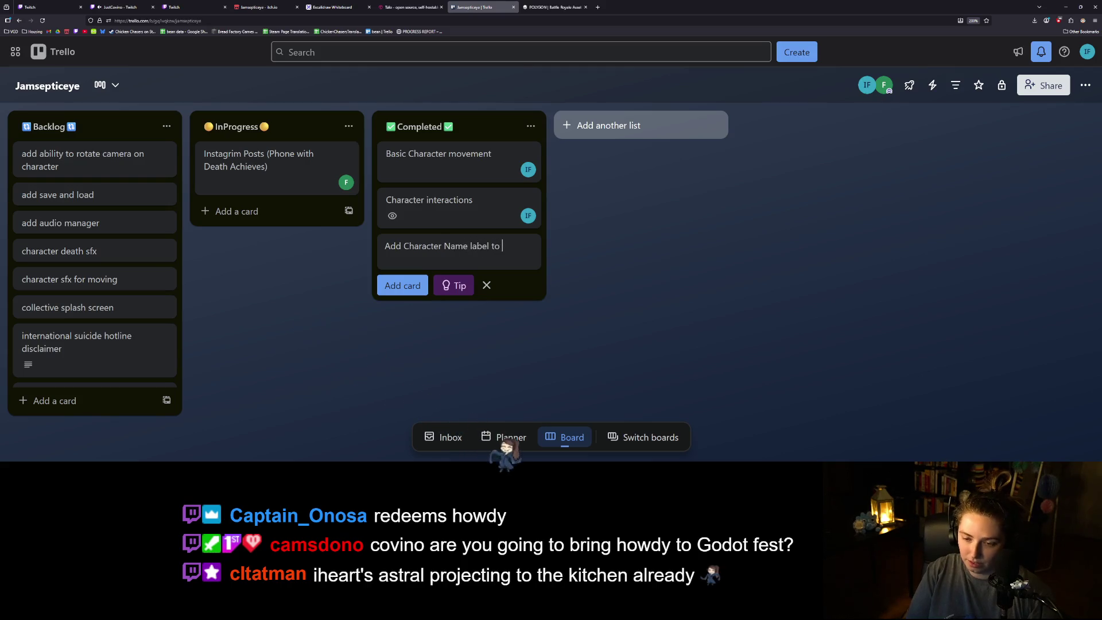
key(BackSpace)
key(BackSpace)
text(and fu)
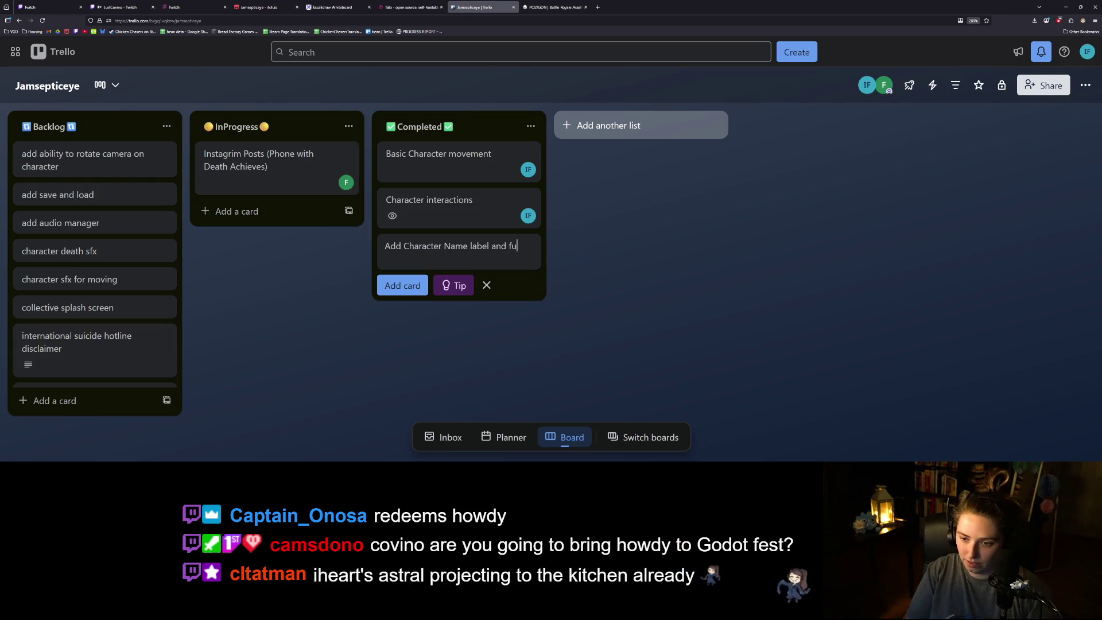
text(nction to set i)
key(Return)
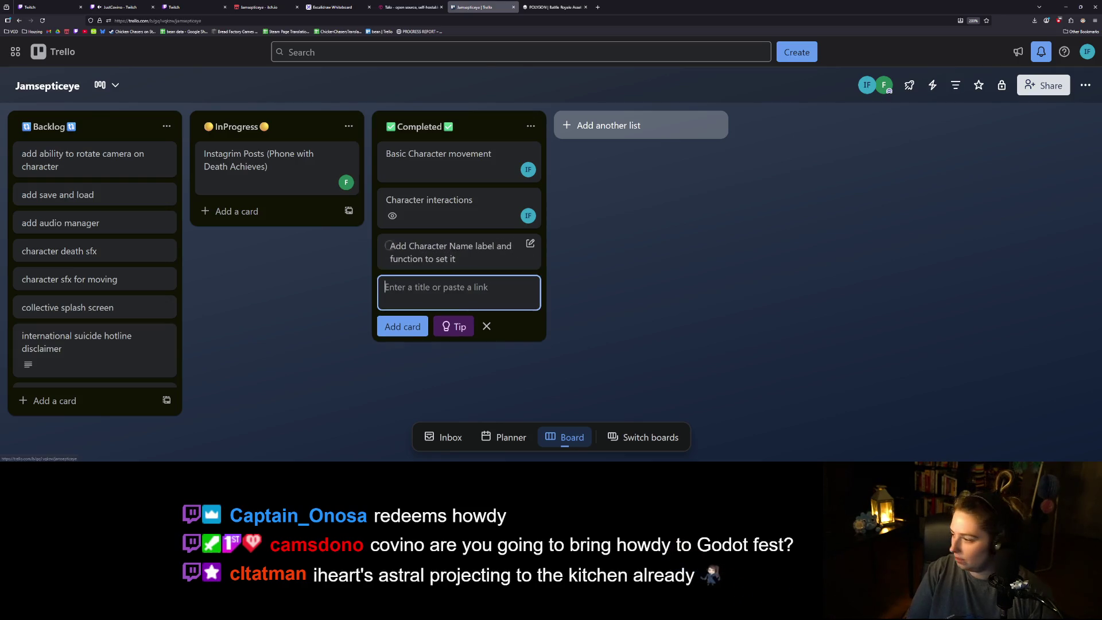
- Add a second Completed card, 'Adds class of funny user names suggested by chat'
text(Adds class of f)
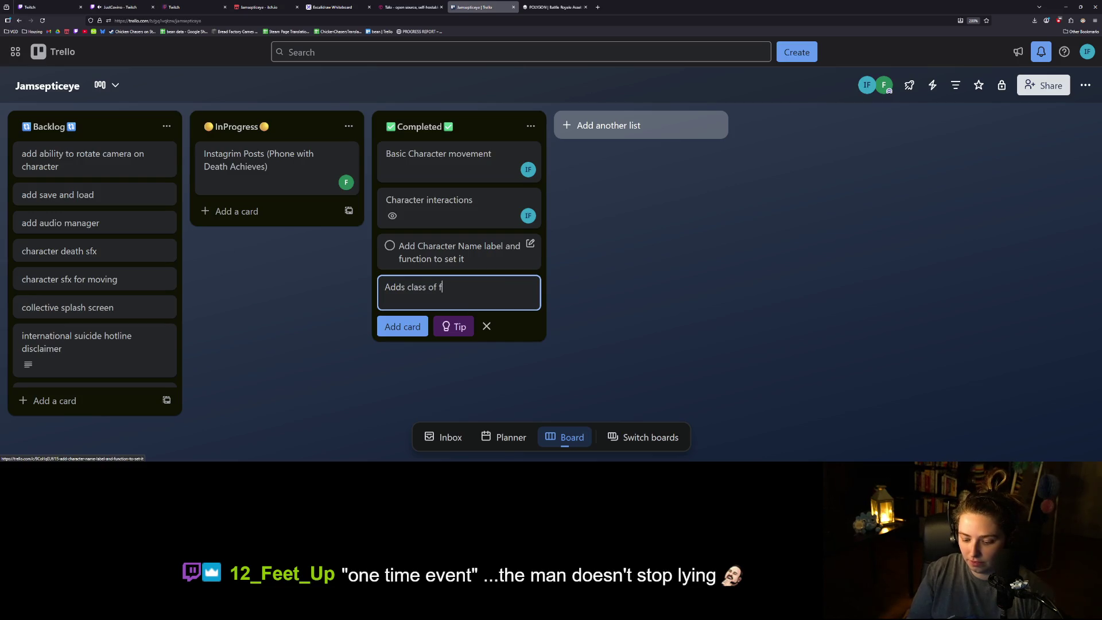
text(unny user names sugg)
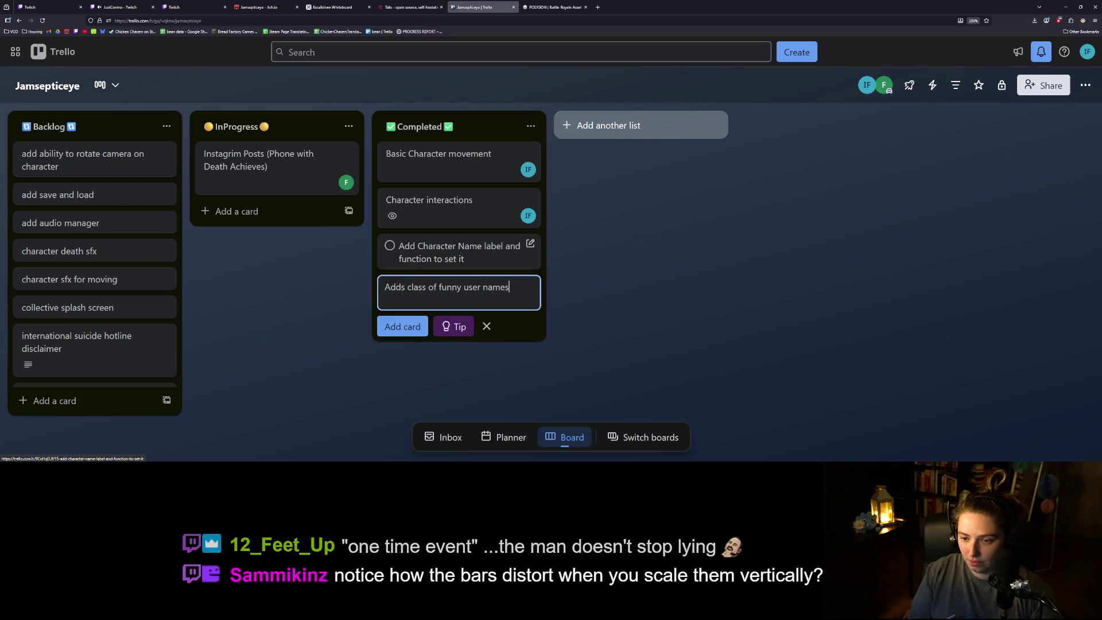
text(ested by chat)
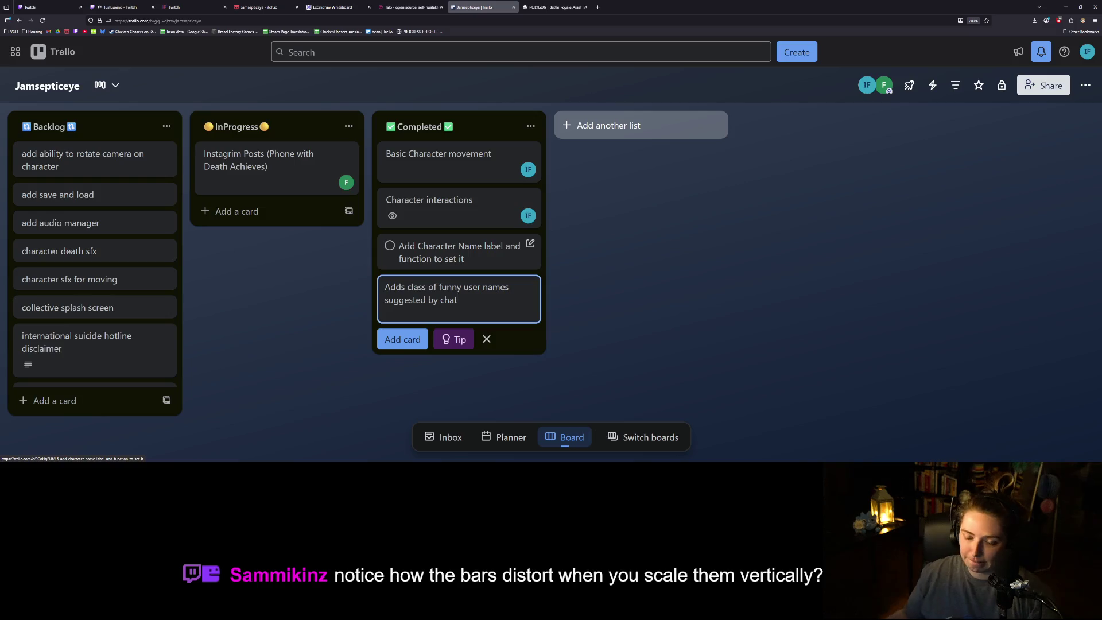
key(Return)
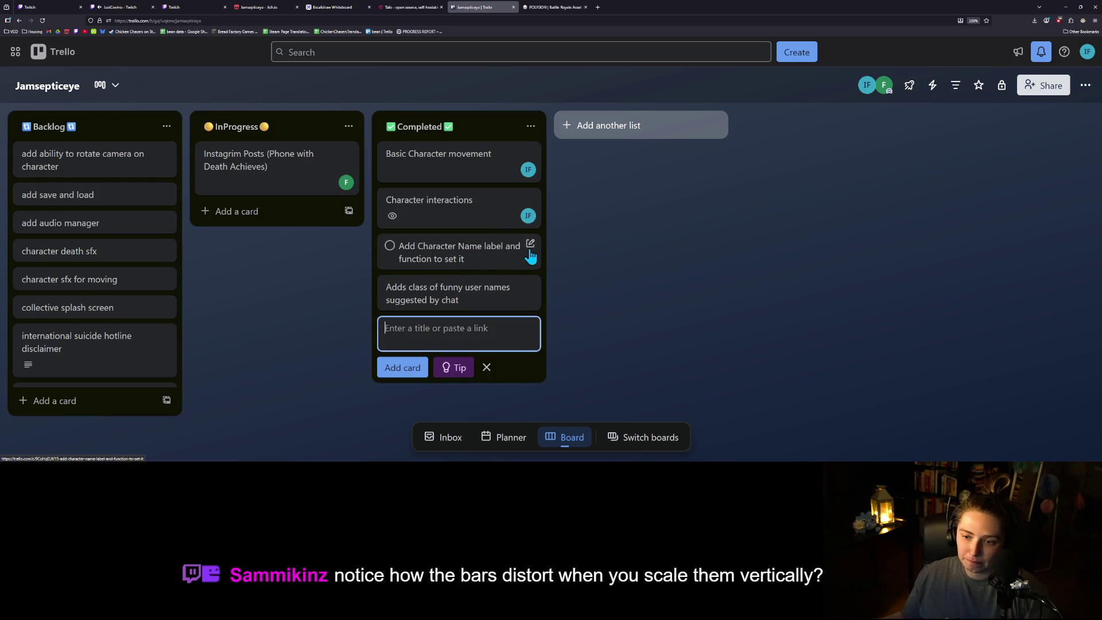
- Assign yourself to the Character Name and funny user names cards
click(529, 247)
click(593, 295)
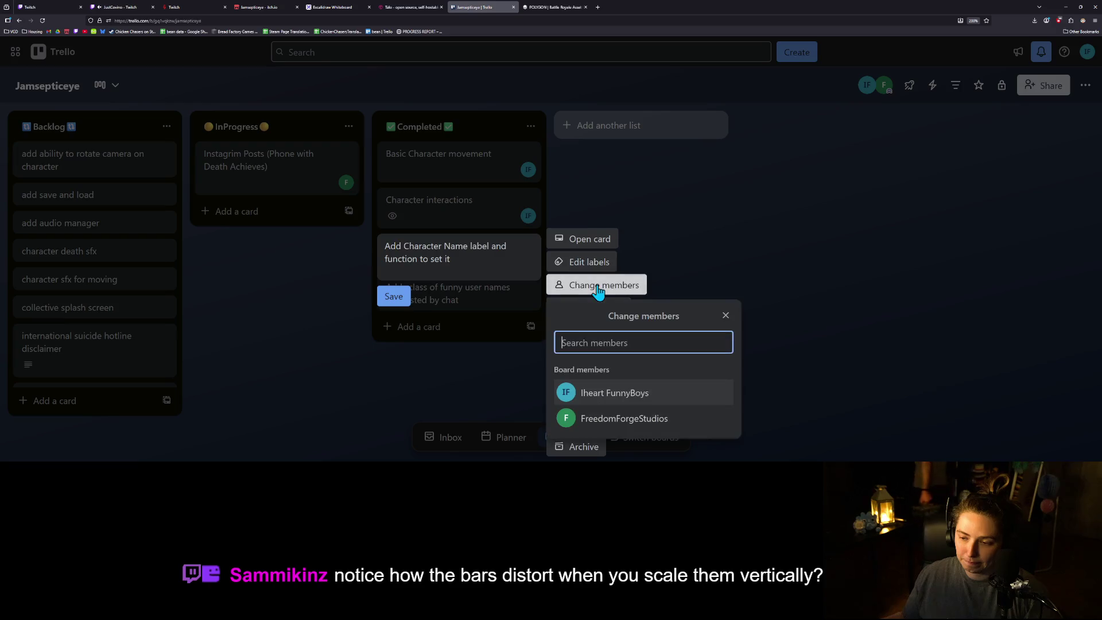
click(568, 392)
click(390, 315)
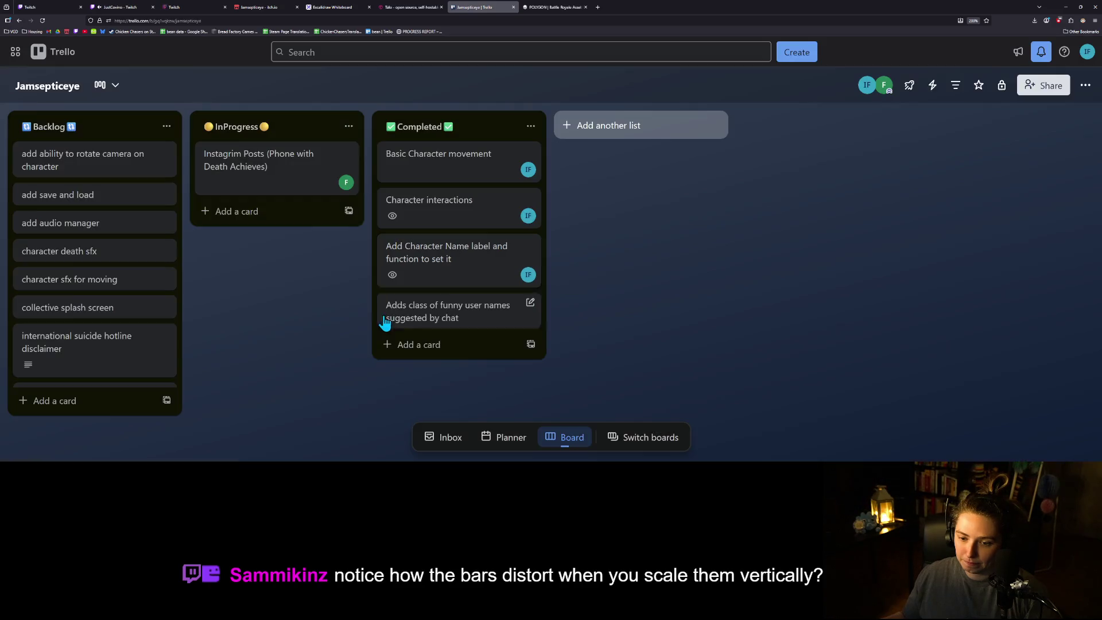
click(527, 304)
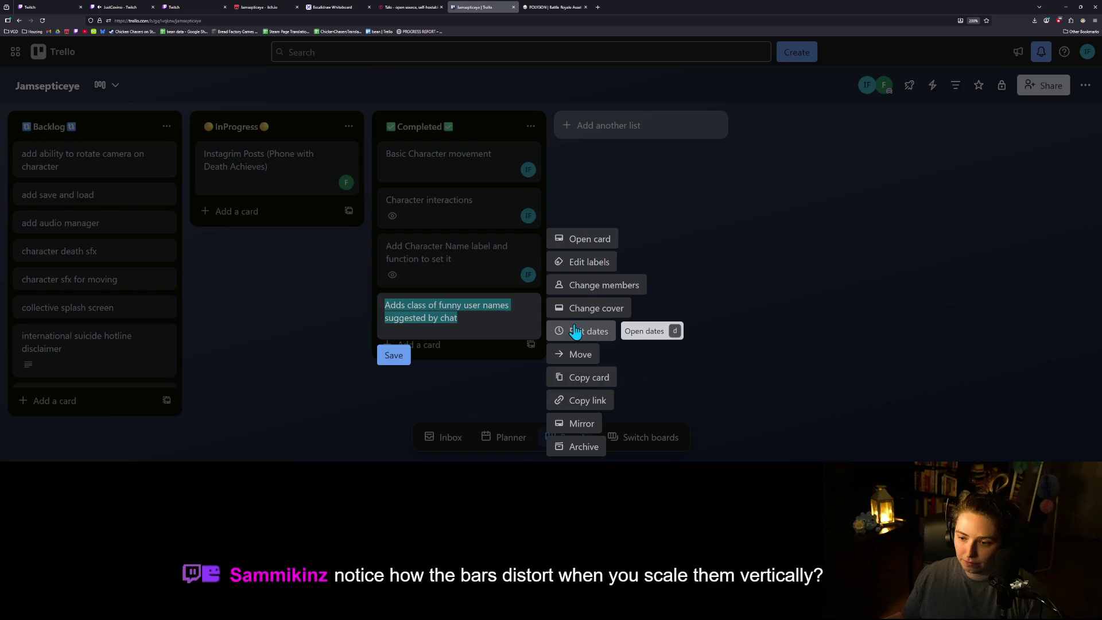
click(596, 287)
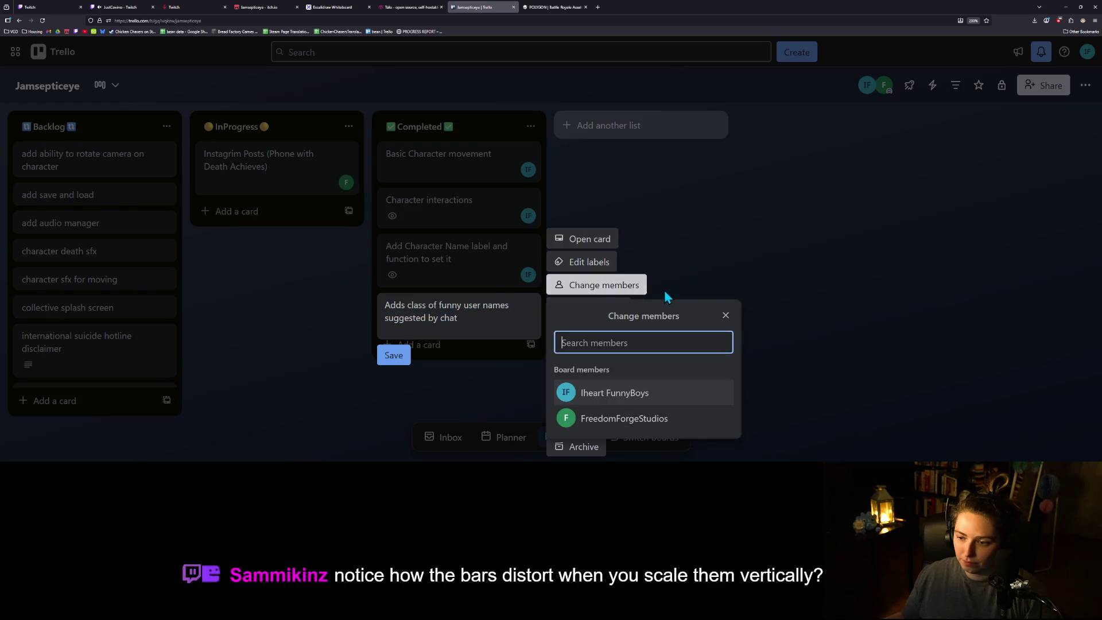
click(614, 392)
click(391, 372)
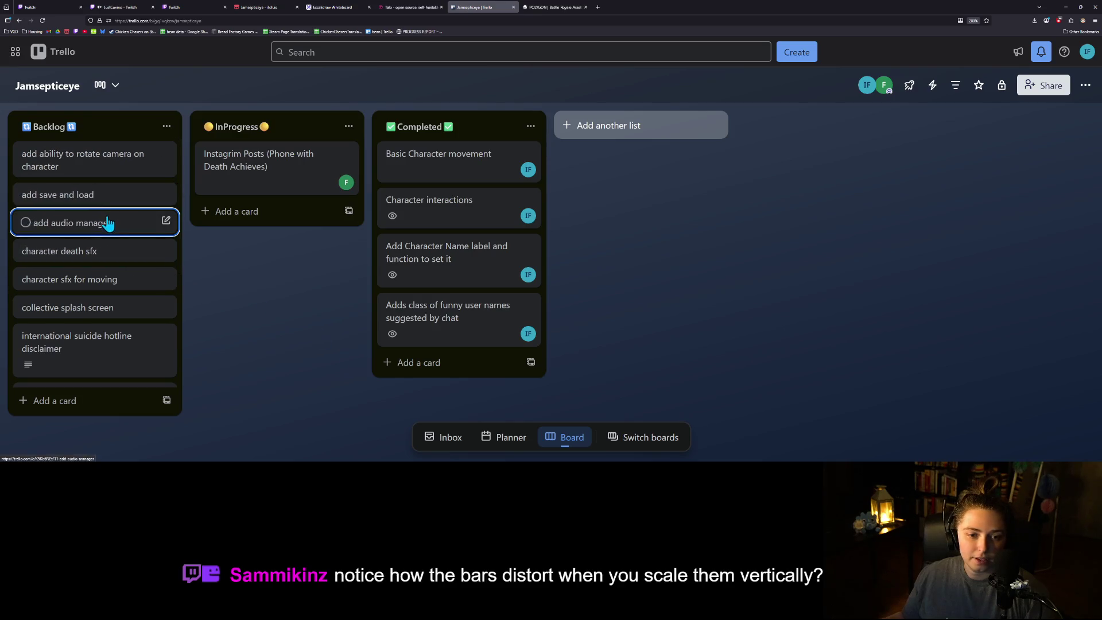
- Move 'add save and load' and 'add audio manager' from Backlog to Completed, assigning yourself to each
drag(91, 198, 477, 370)
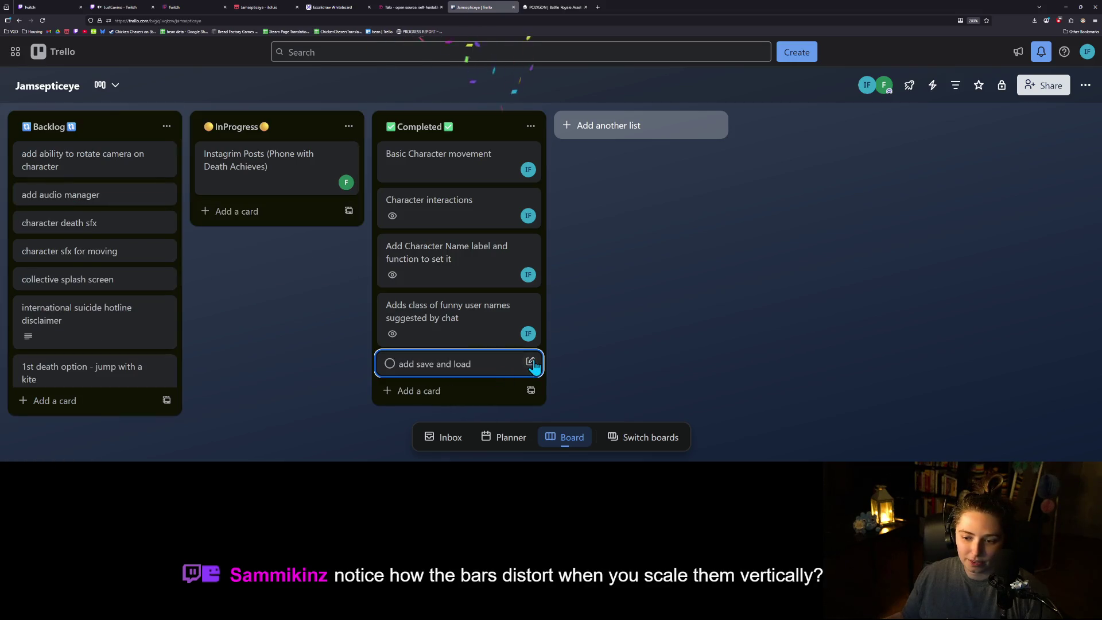
click(534, 365)
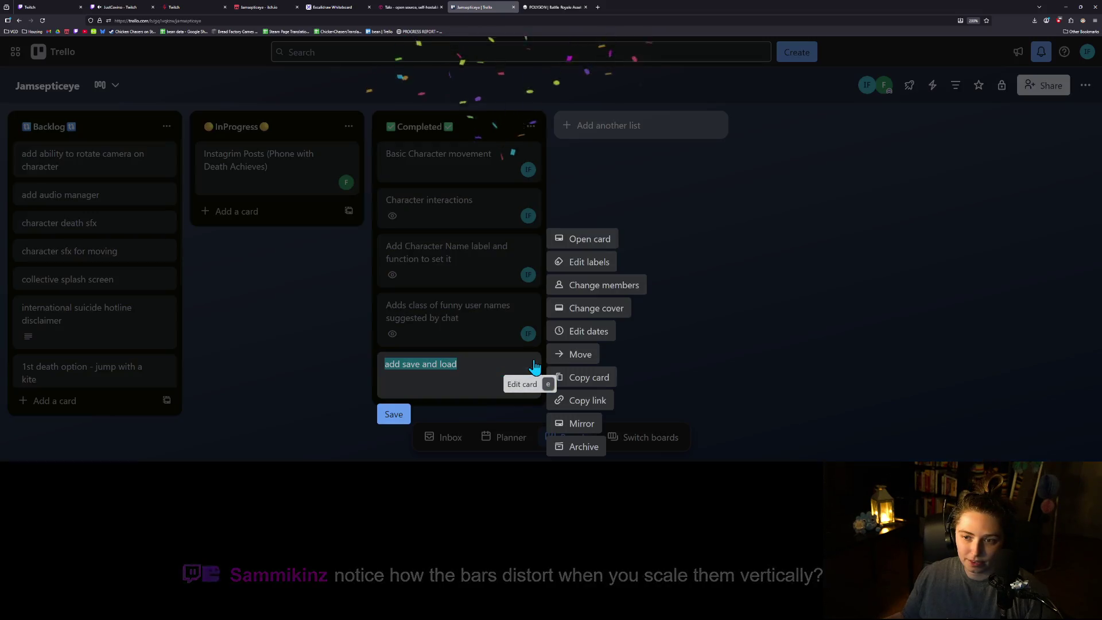
click(601, 290)
click(609, 394)
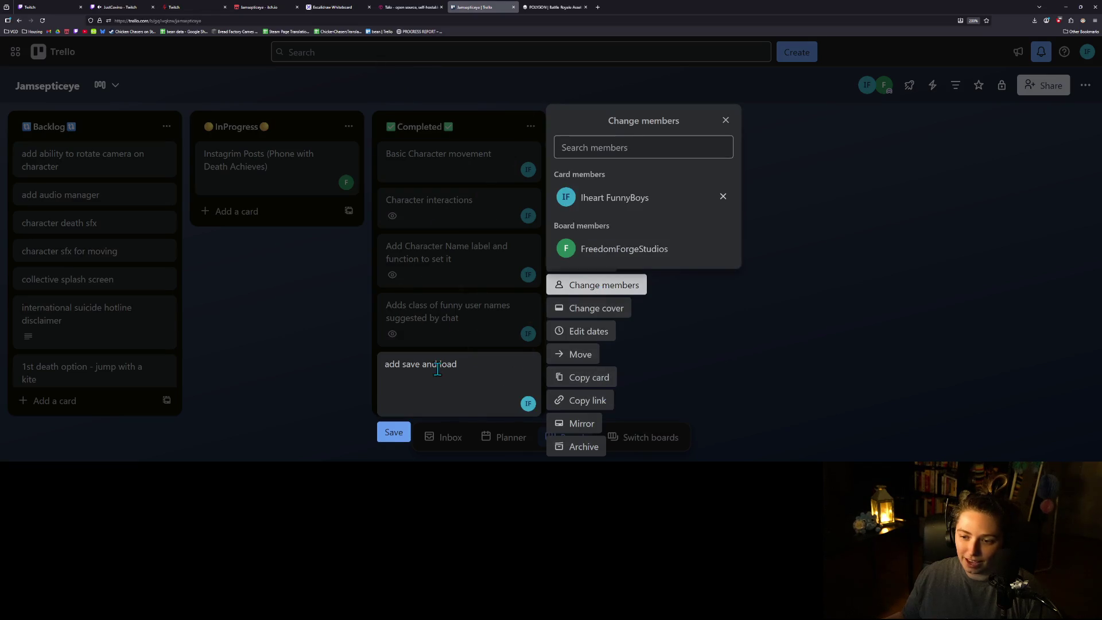
click(358, 439)
drag(115, 197, 441, 376)
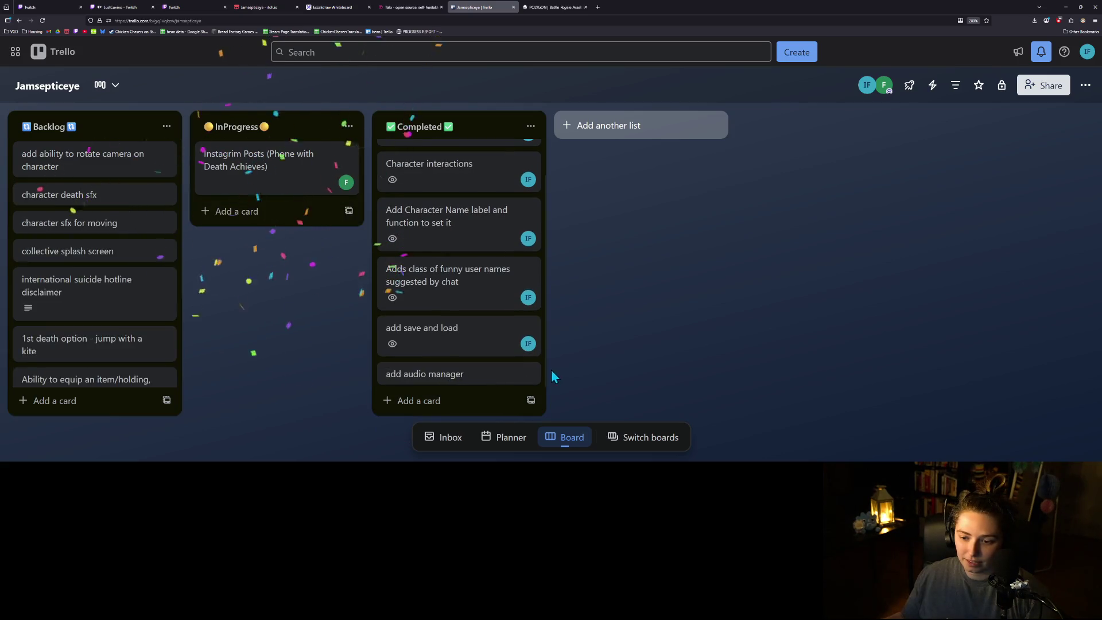
click(527, 373)
click(585, 286)
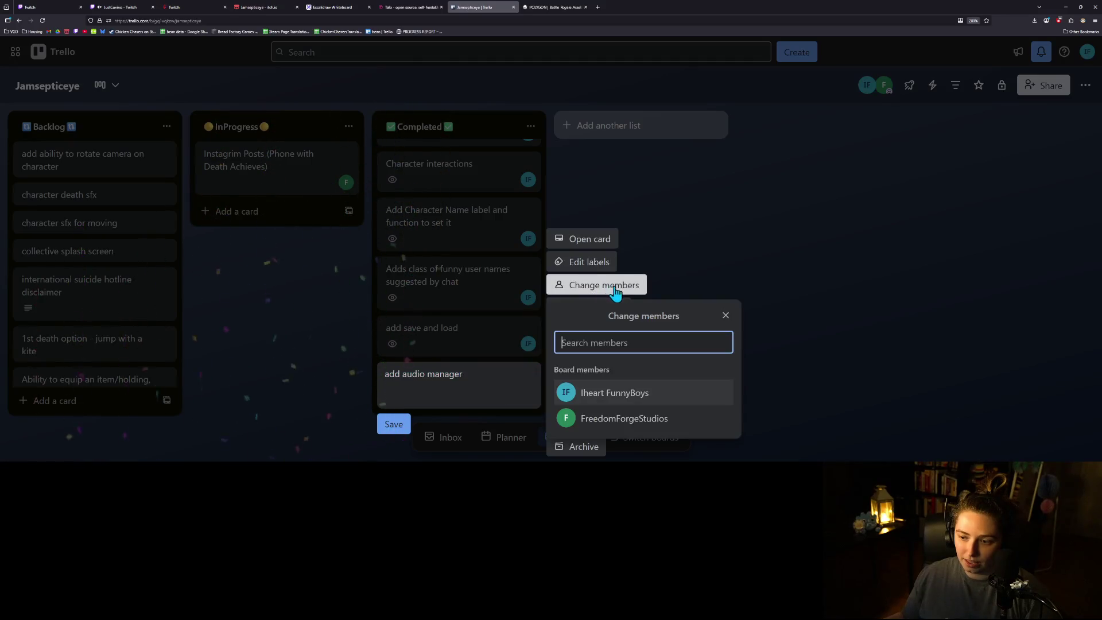
click(597, 395)
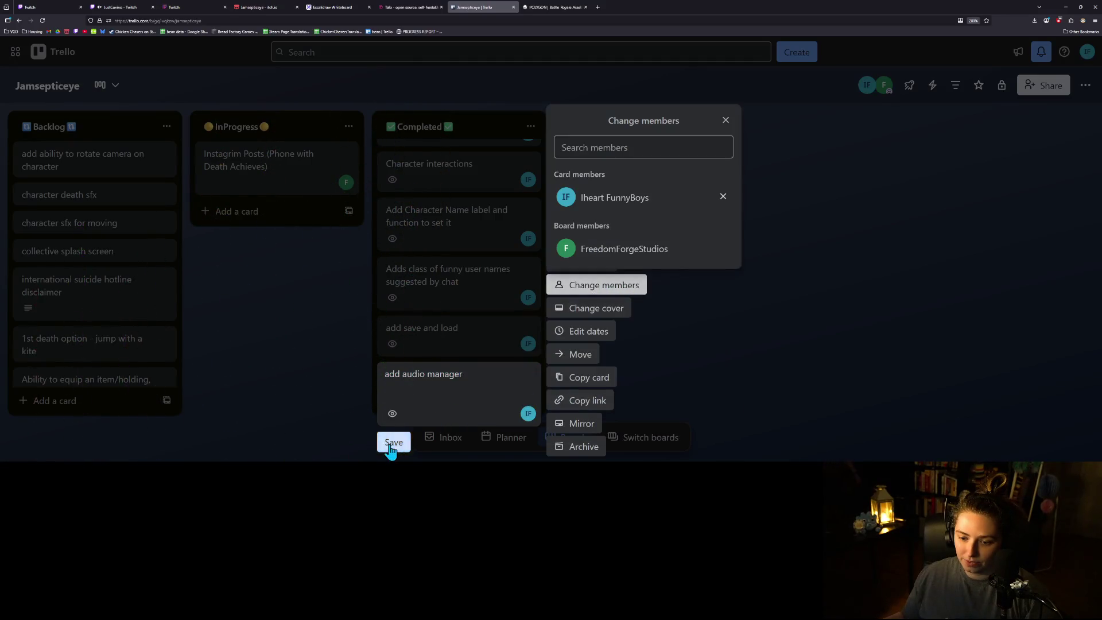
click(393, 443)
scroll(128, 283, down, 3)
scroll(128, 313, up, 3)
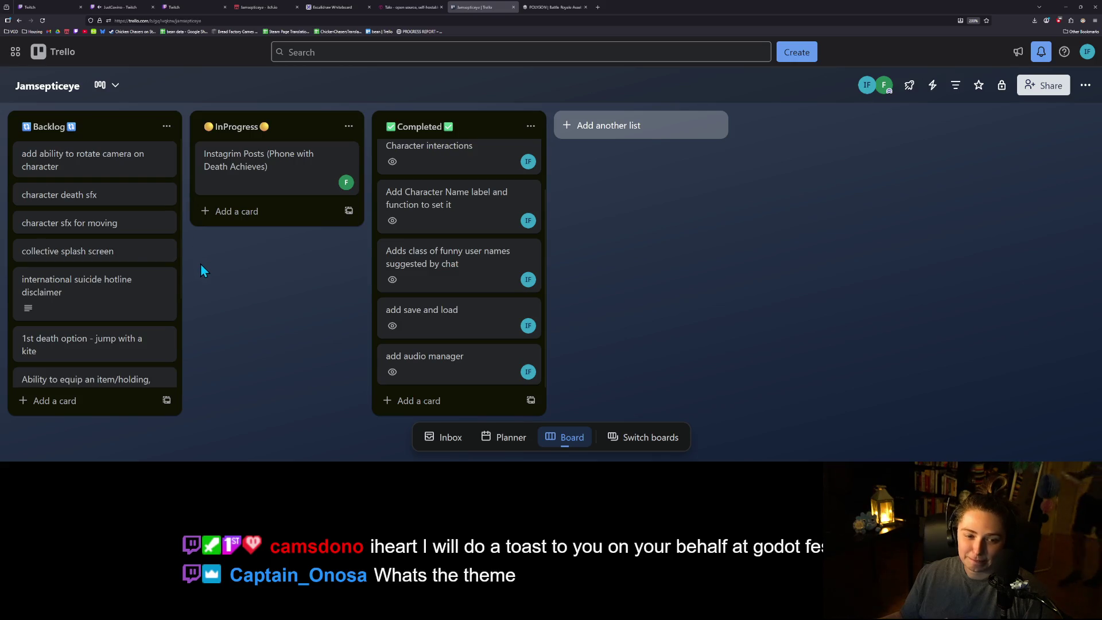
scroll(133, 275, down, 1)
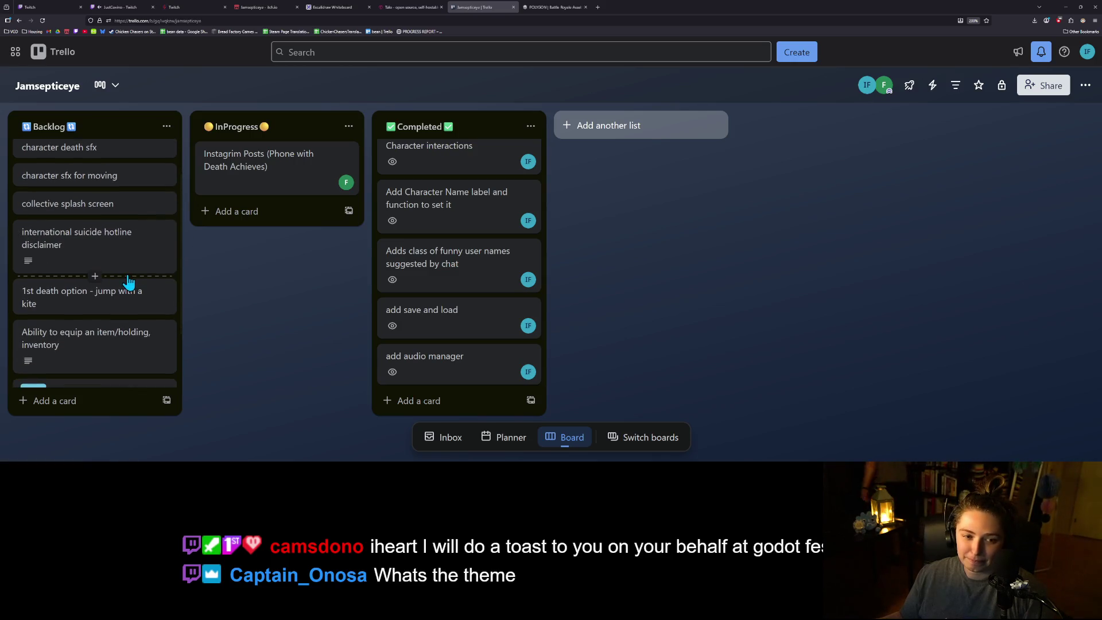
scroll(125, 287, up, 1)
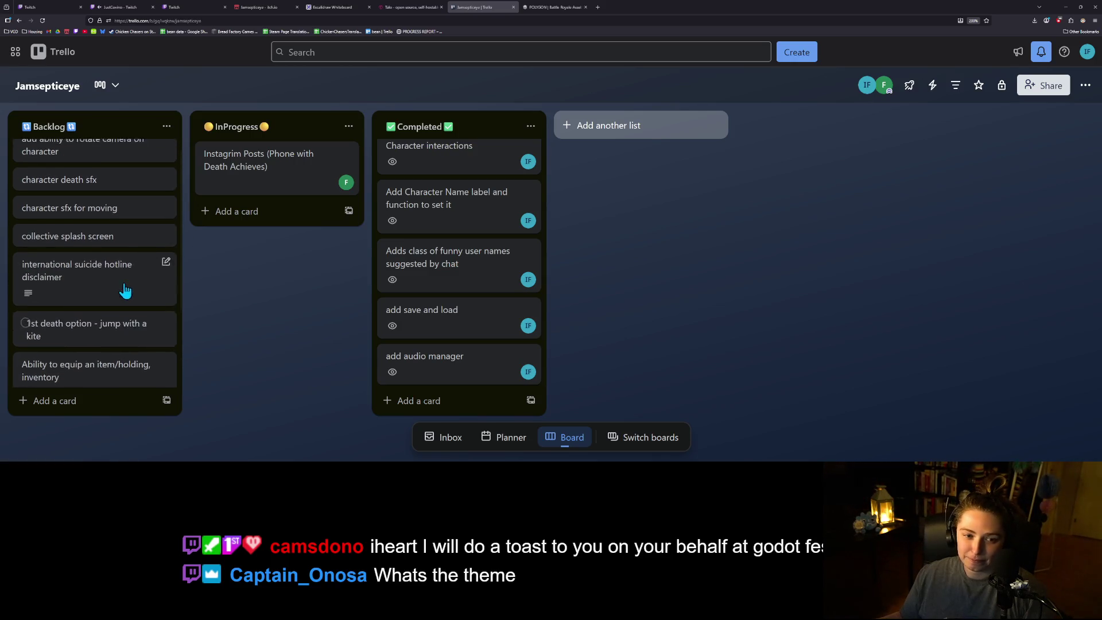
- Add the 'Cut bottom of post for kite' card to Backlog
click(93, 401)
text(Cut bottom of post for k)
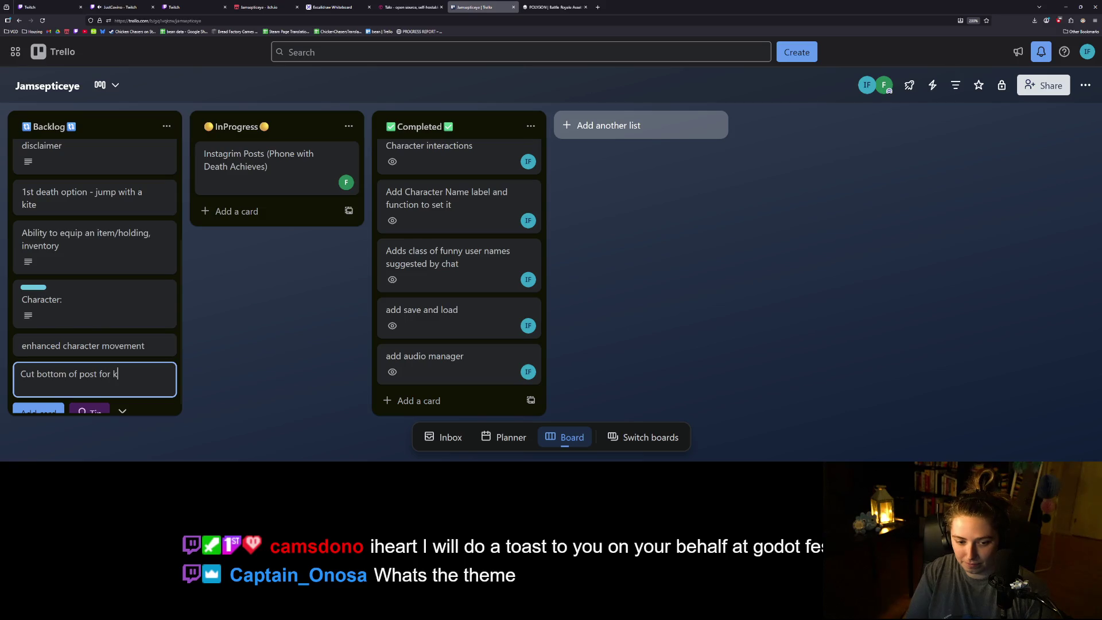
key(Return)
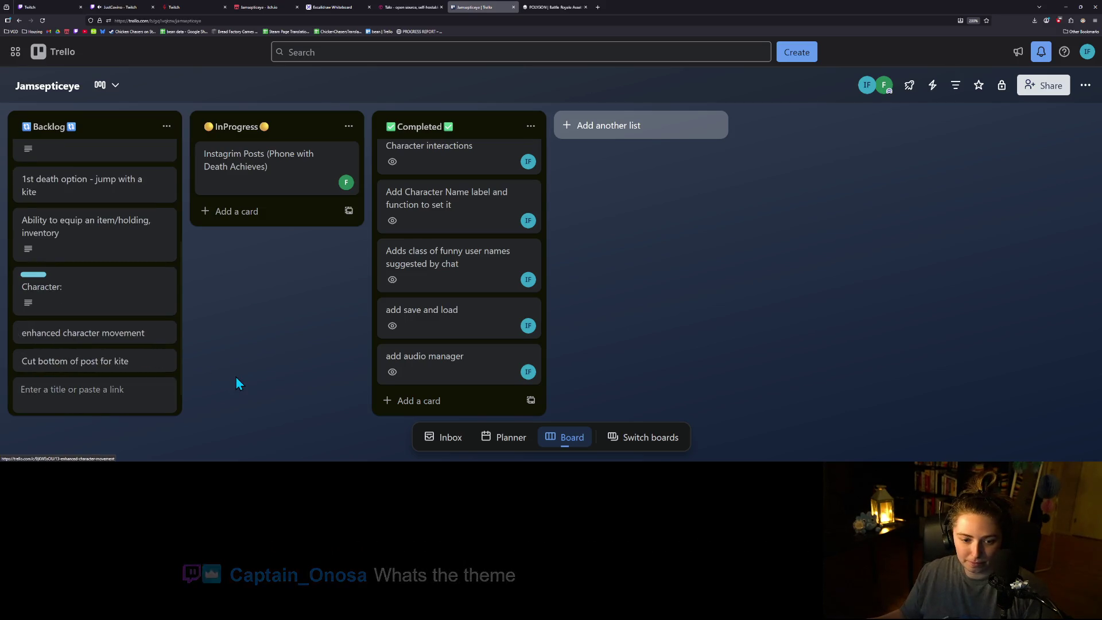
click(235, 376)
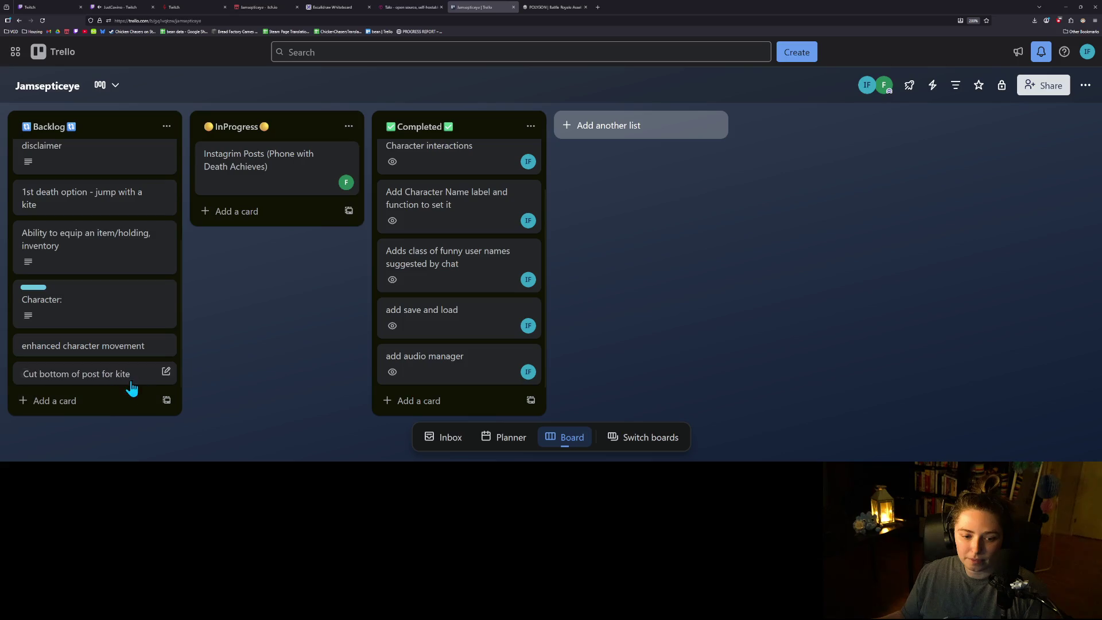
- Assign yourself to the kite post card and move it into InProgress
click(166, 373)
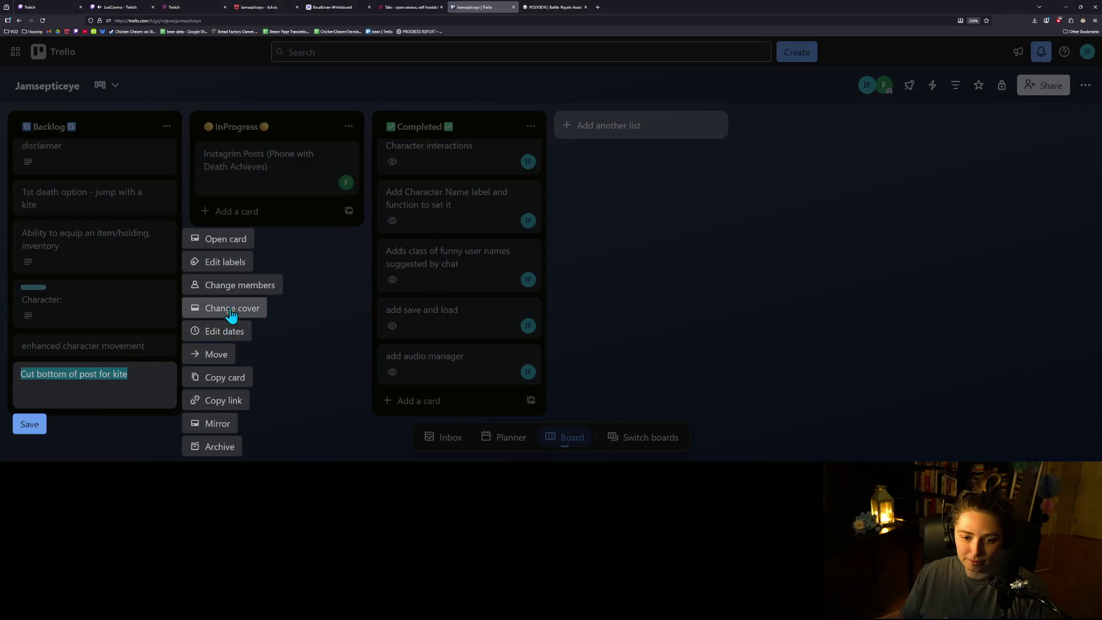
click(238, 285)
click(268, 395)
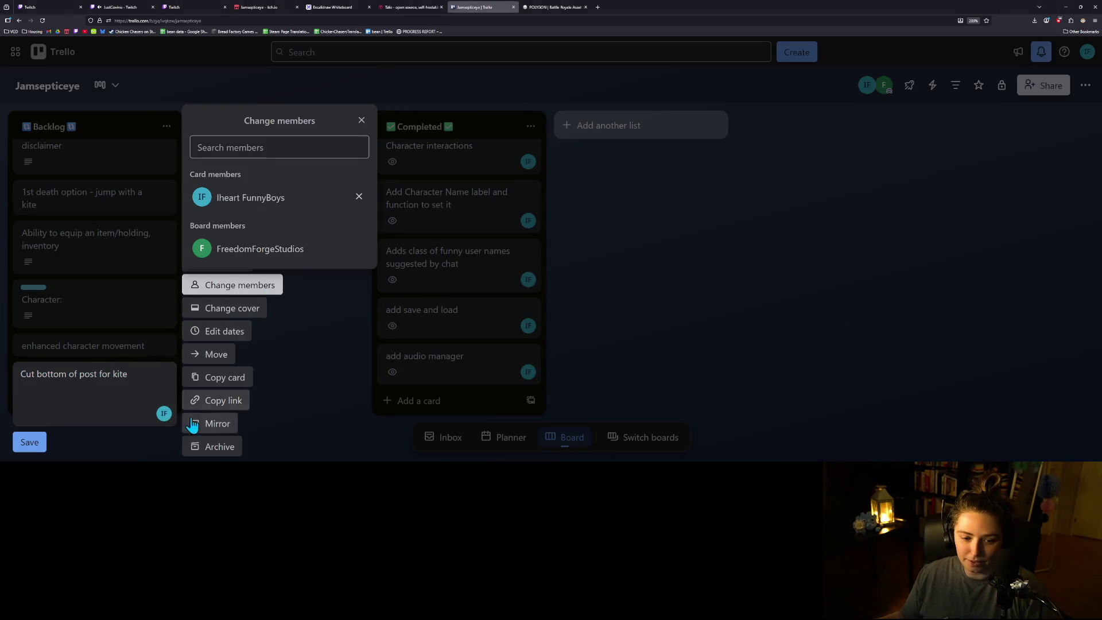
click(42, 454)
drag(91, 379, 318, 238)
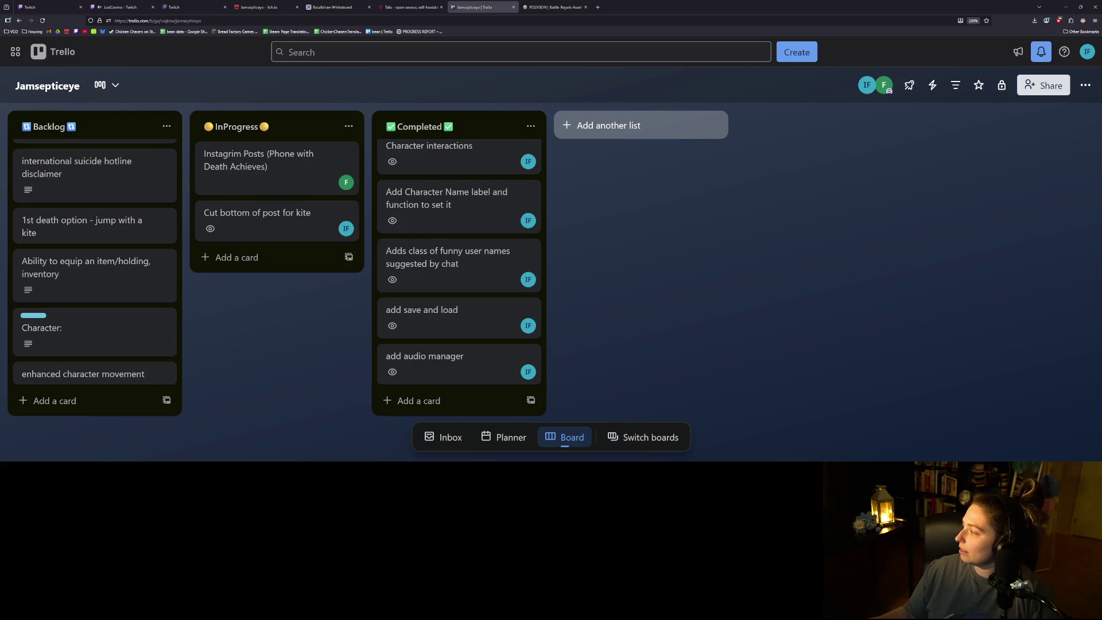
key(alt+Tab)
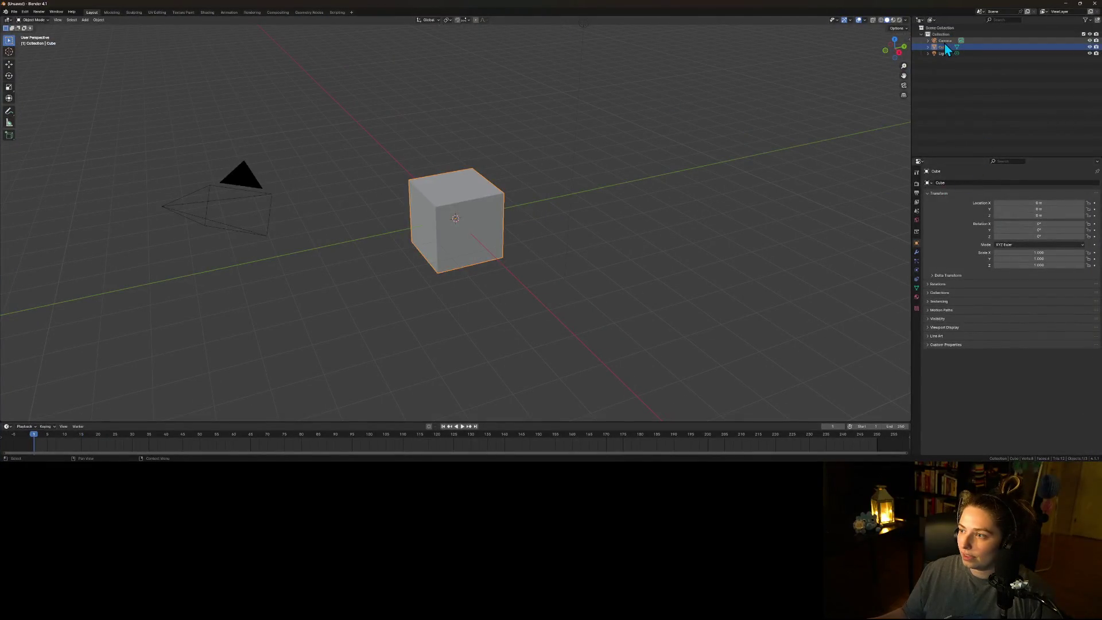
- Delete the default camera, cube and light from the Blender scene
click(944, 43)
shift+click(941, 53)
key(x)
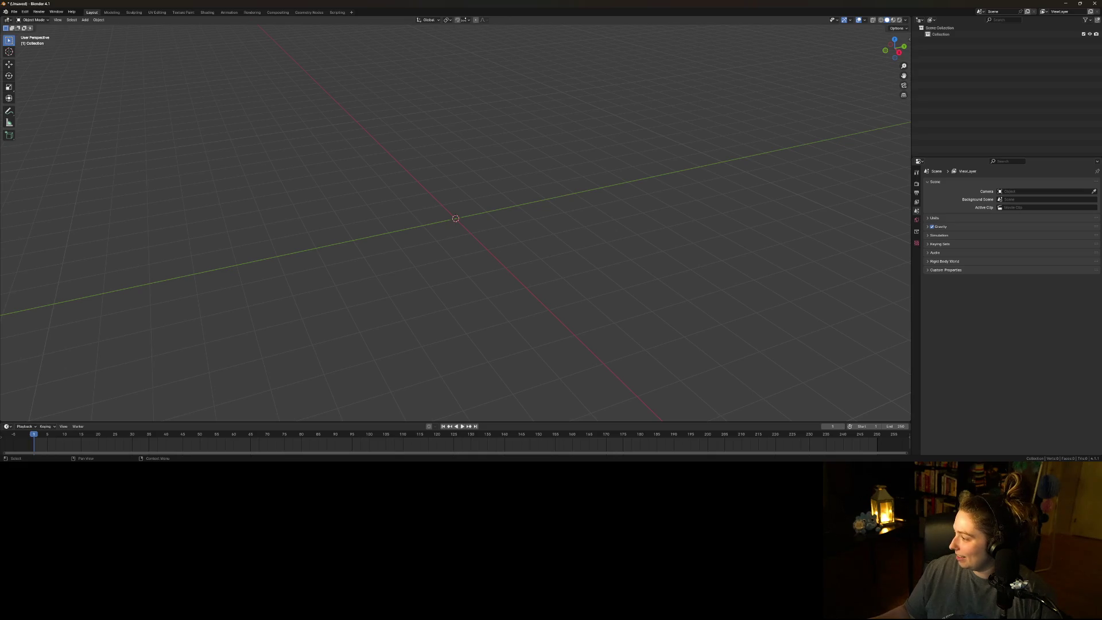
key(alt+Tab)
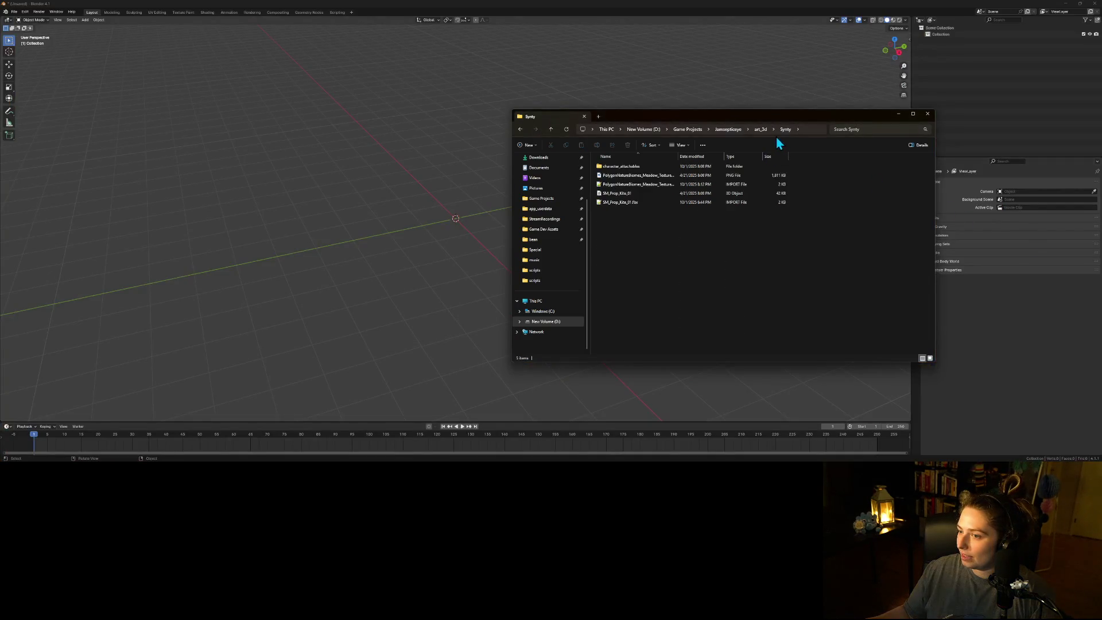
- Locate SM_Prop_Kite_01 in art_3d > Synty and drag it toward Blender's viewport
click(759, 131)
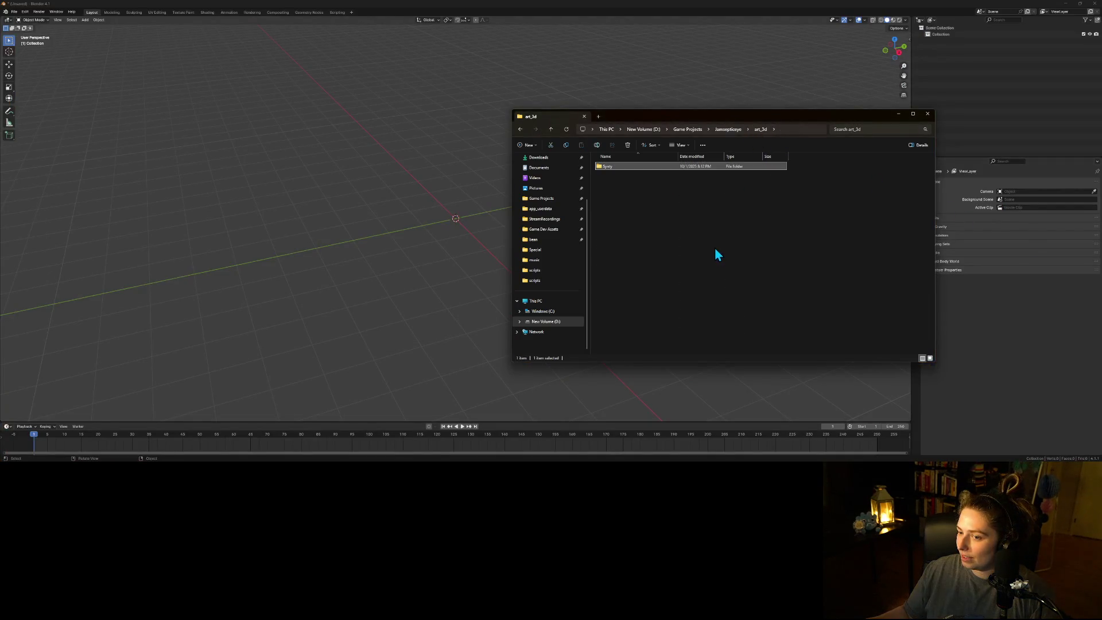
click(734, 133)
double_click(621, 195)
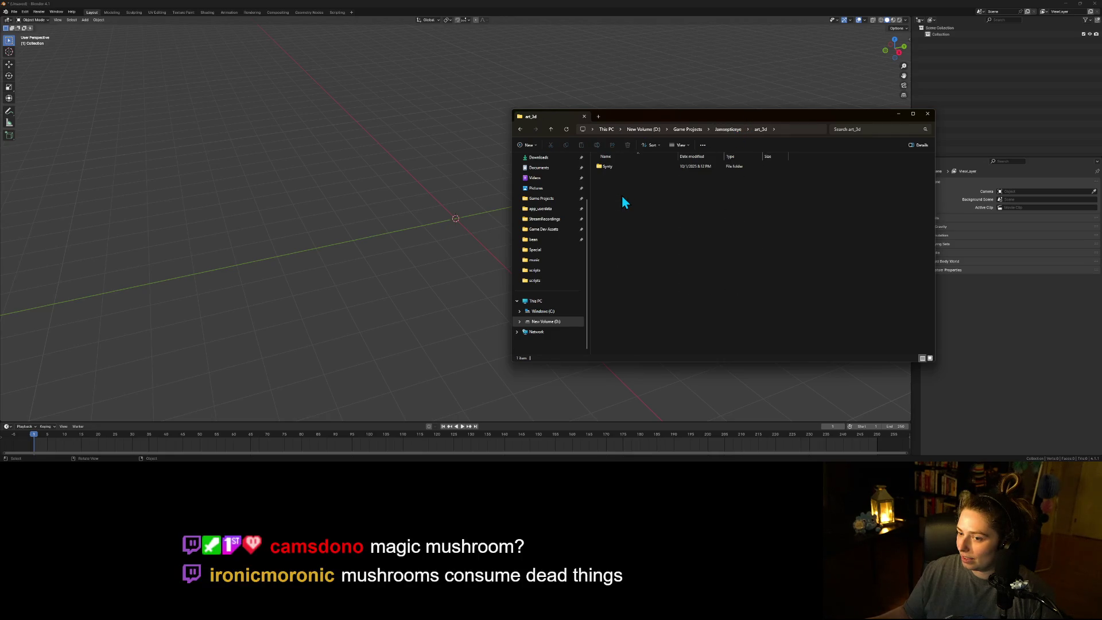
double_click(625, 168)
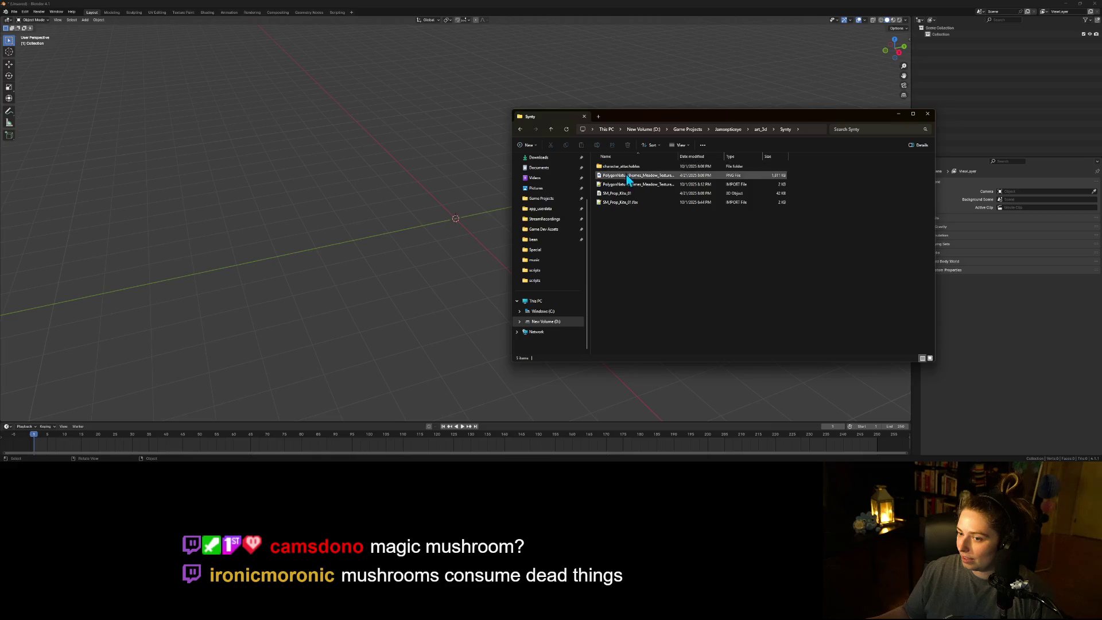
click(631, 203)
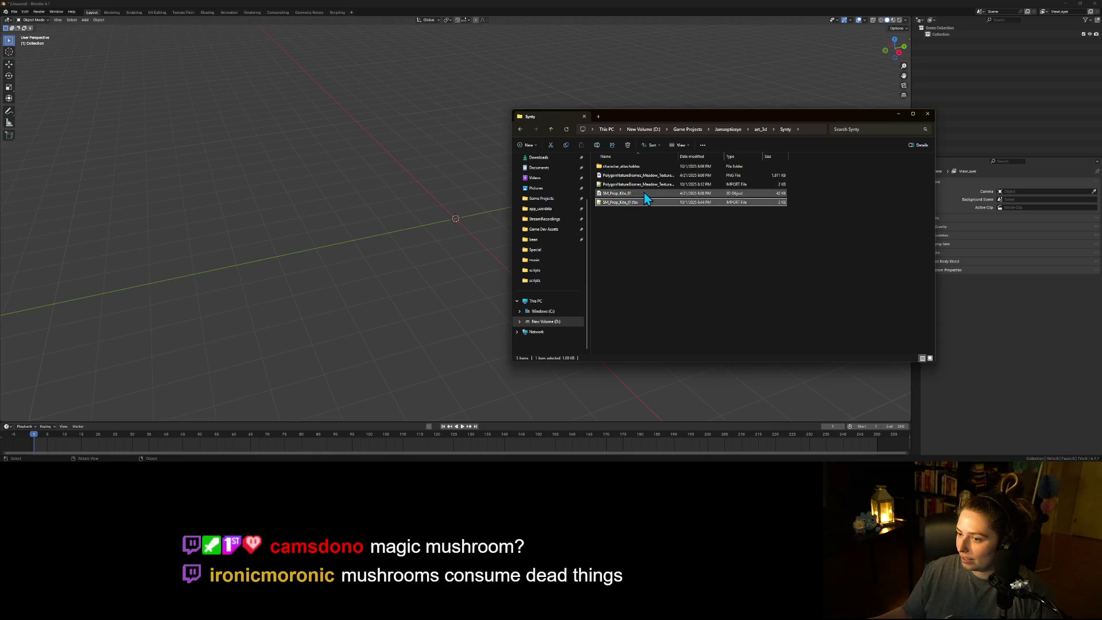
click(654, 194)
drag(482, 187, 451, 211)
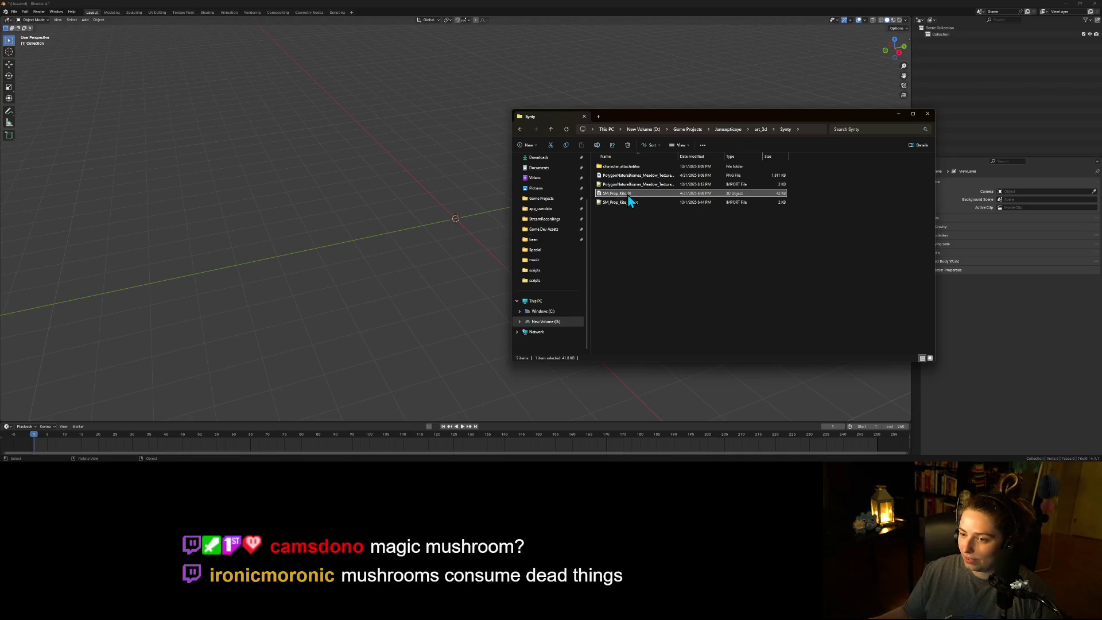
click(451, 8)
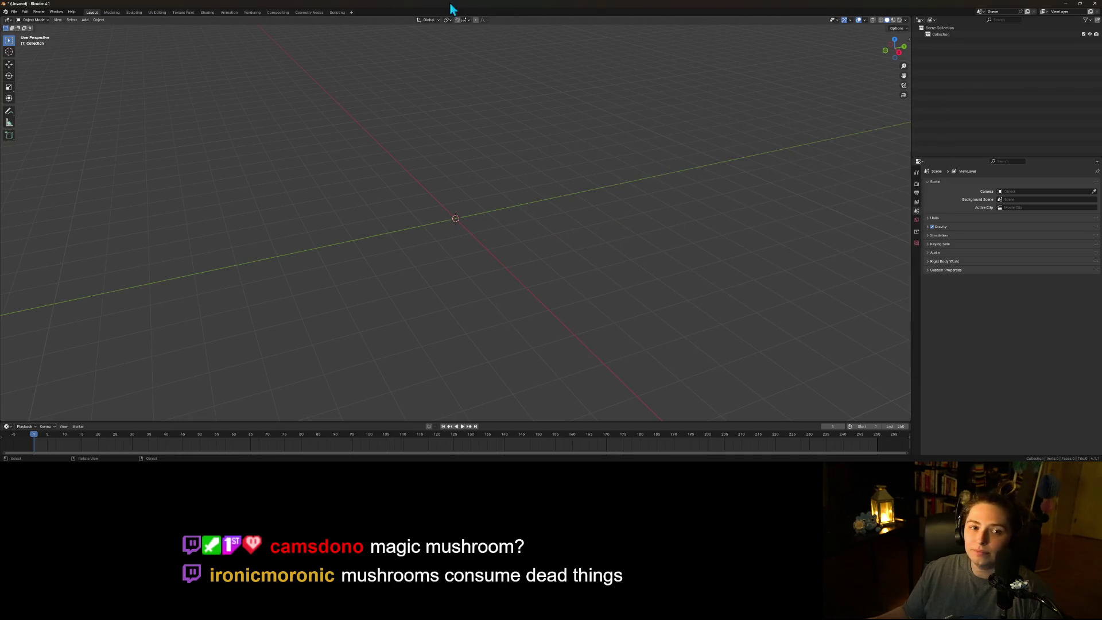
- Import SM_Prop_Kite_01 as FBX from D:\Game Projects\Jamsepticeye\art_3d\Synty
click(13, 11)
mouse_move(40, 103)
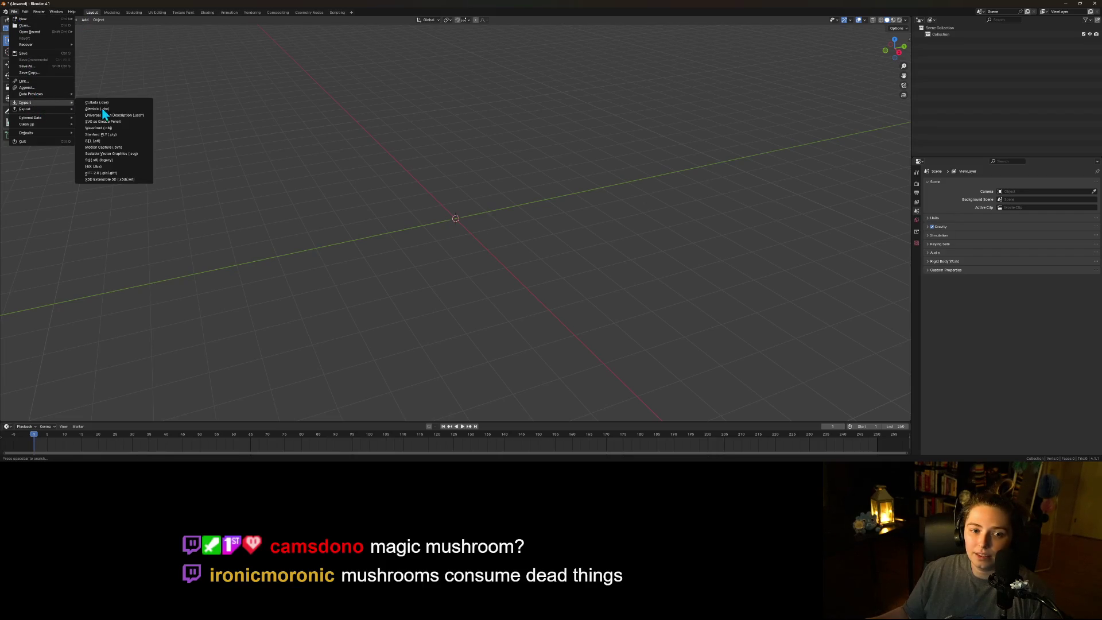
click(109, 174)
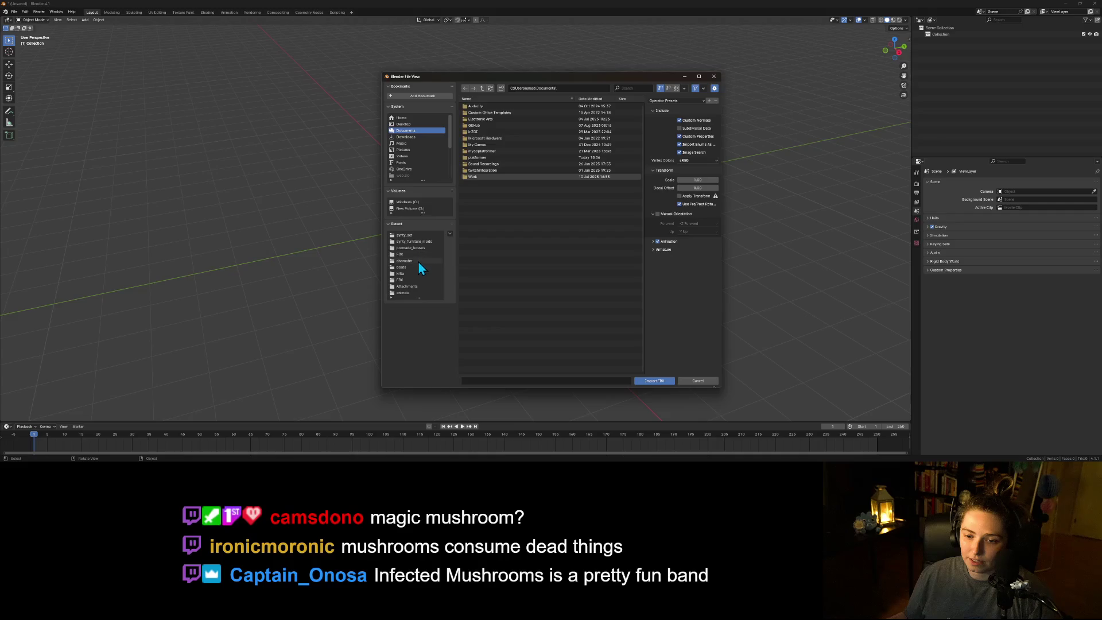
click(411, 208)
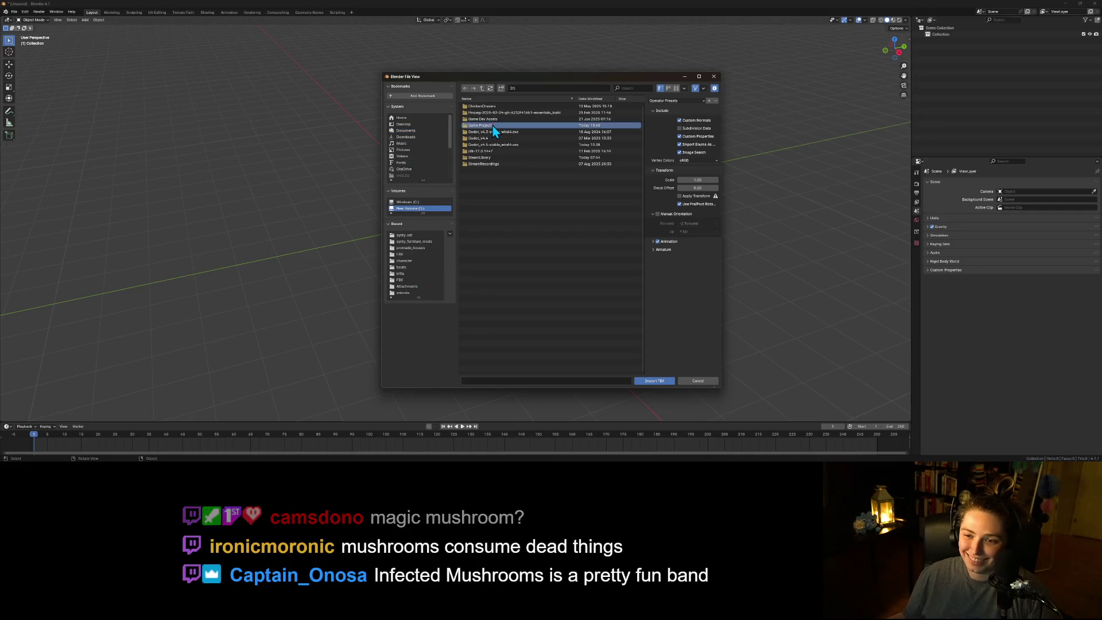
double_click(495, 125)
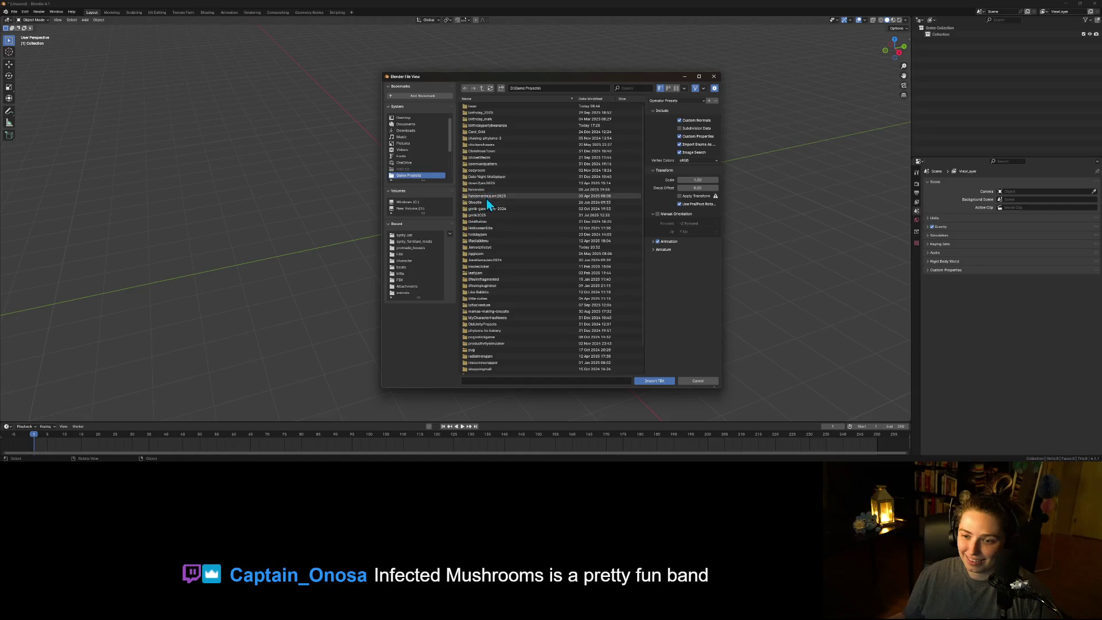
double_click(489, 247)
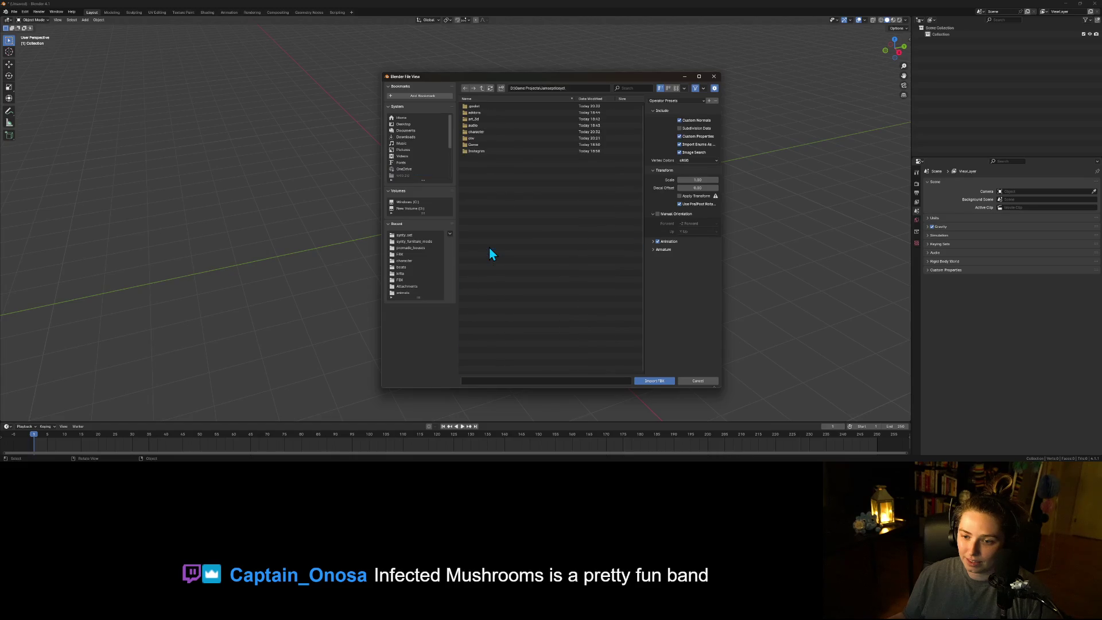
double_click(476, 119)
double_click(478, 107)
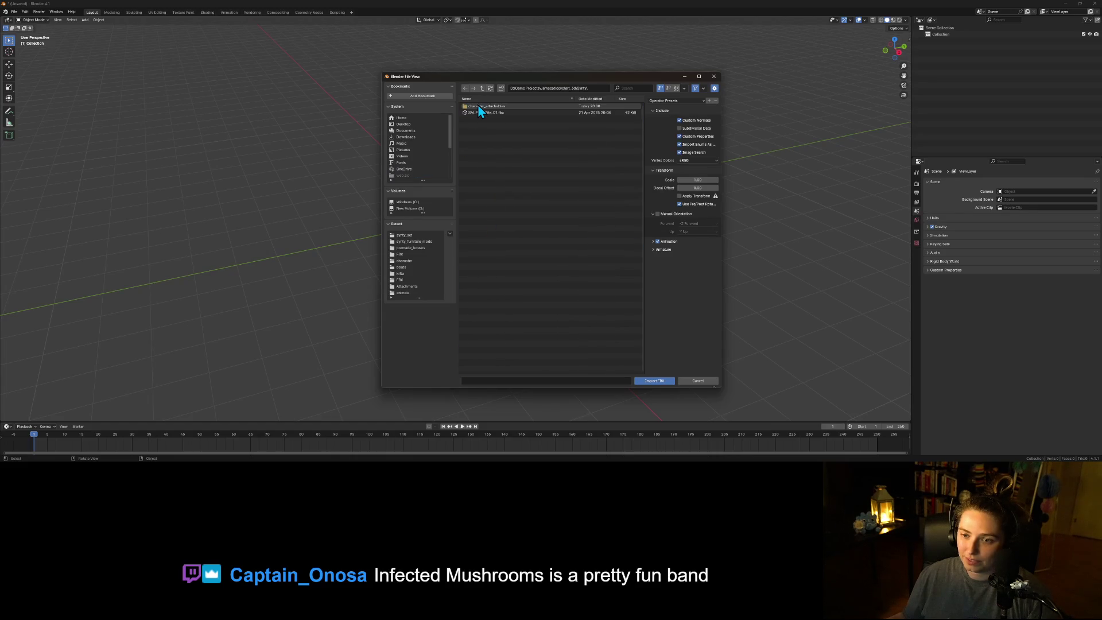
double_click(481, 111)
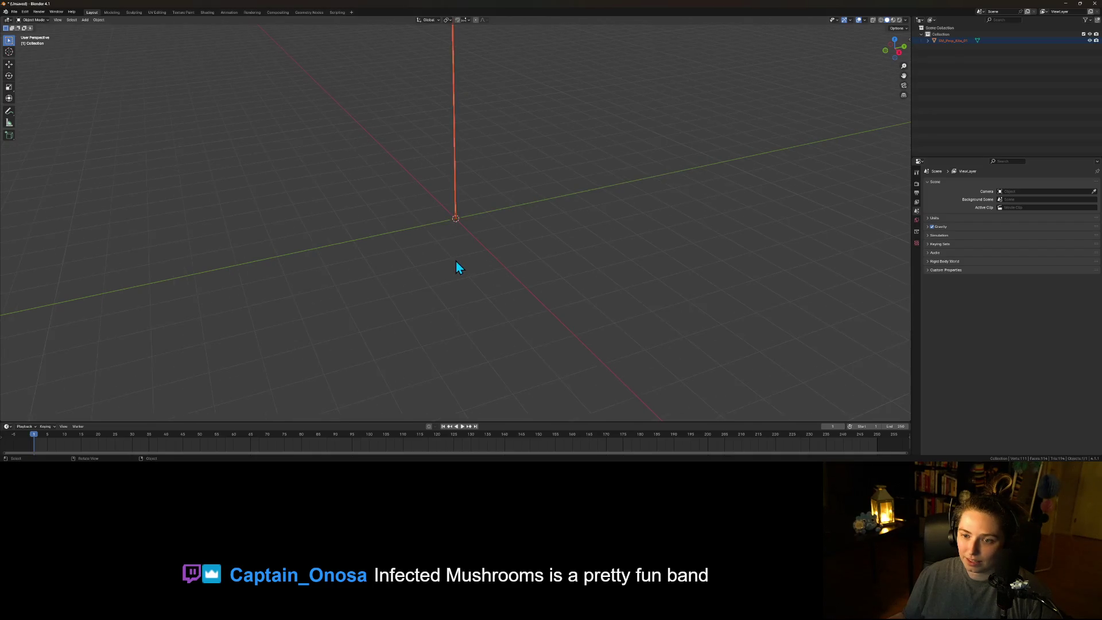
- Lower the kite along Z to -13.789 m and enter Edit Mode on its mesh
key(KP_Decimal)
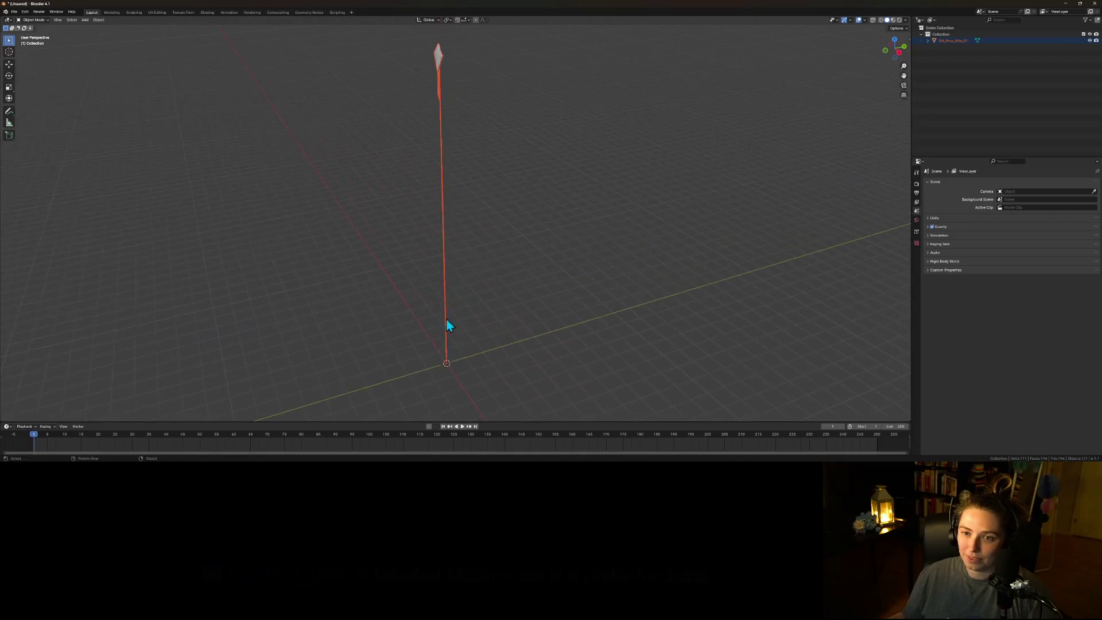
click(440, 54)
key(g)
key(z)
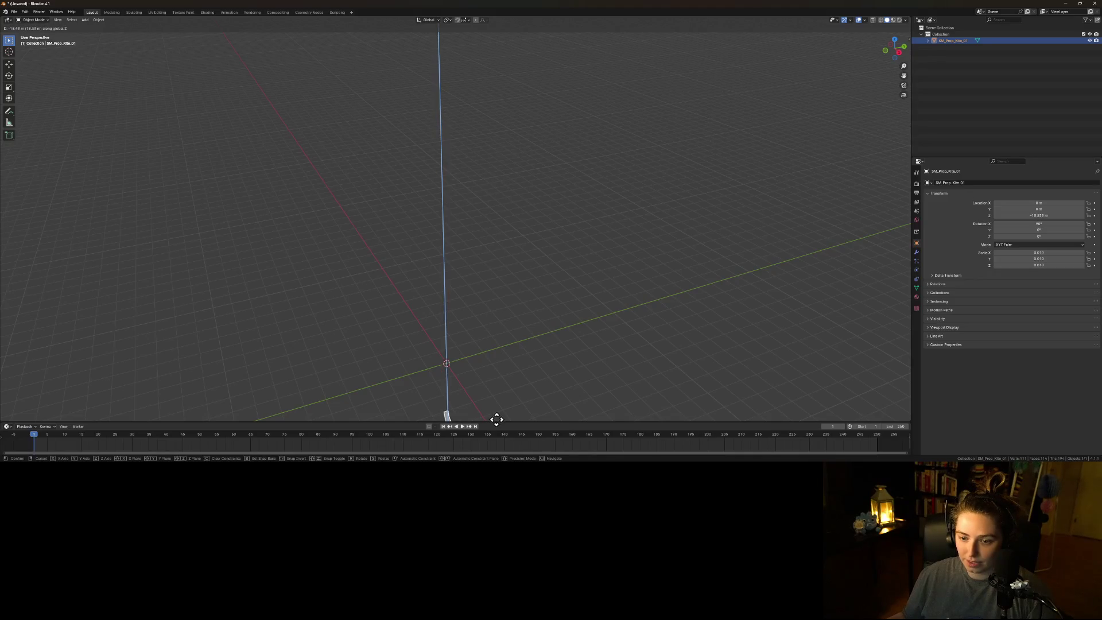
click(493, 372)
scroll(484, 367, up, 3)
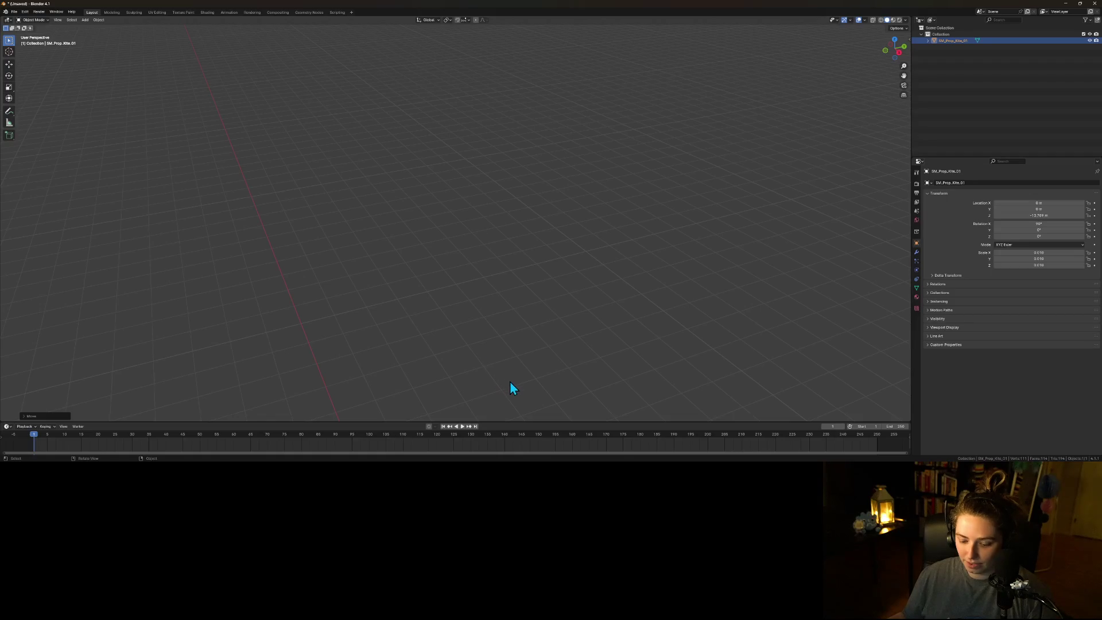
mouse_move(522, 385)
mouse_down()
mouse_move(593, 73)
mouse_move(616, 335)
mouse_up()
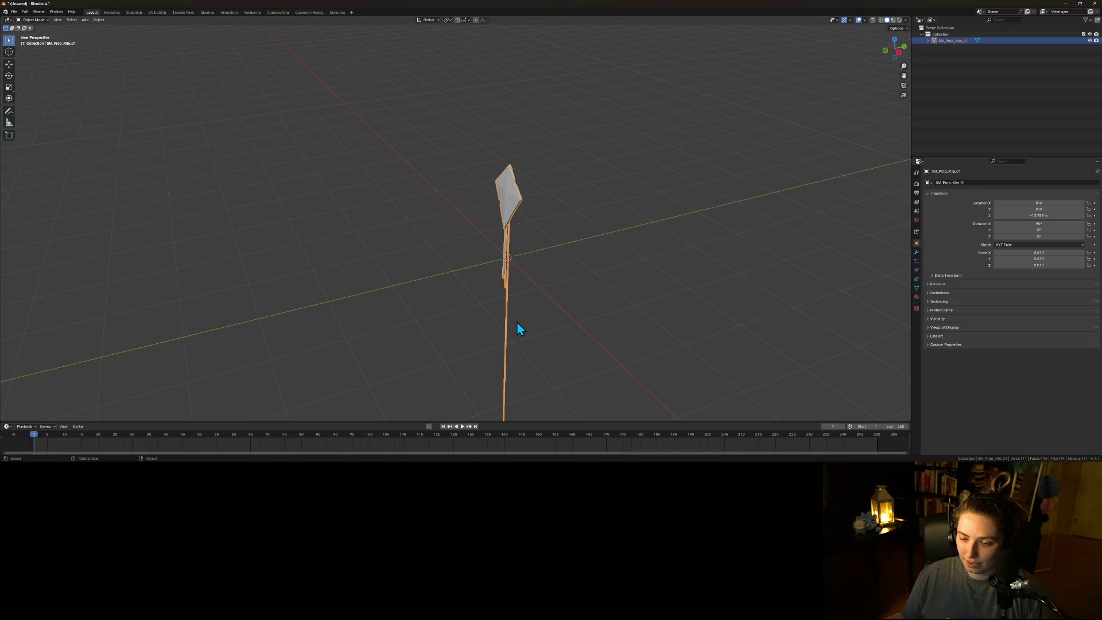
key(Tab)
mouse_move(538, 338)
mouse_down()
mouse_move(573, 349)
mouse_move(366, 247)
mouse_up()
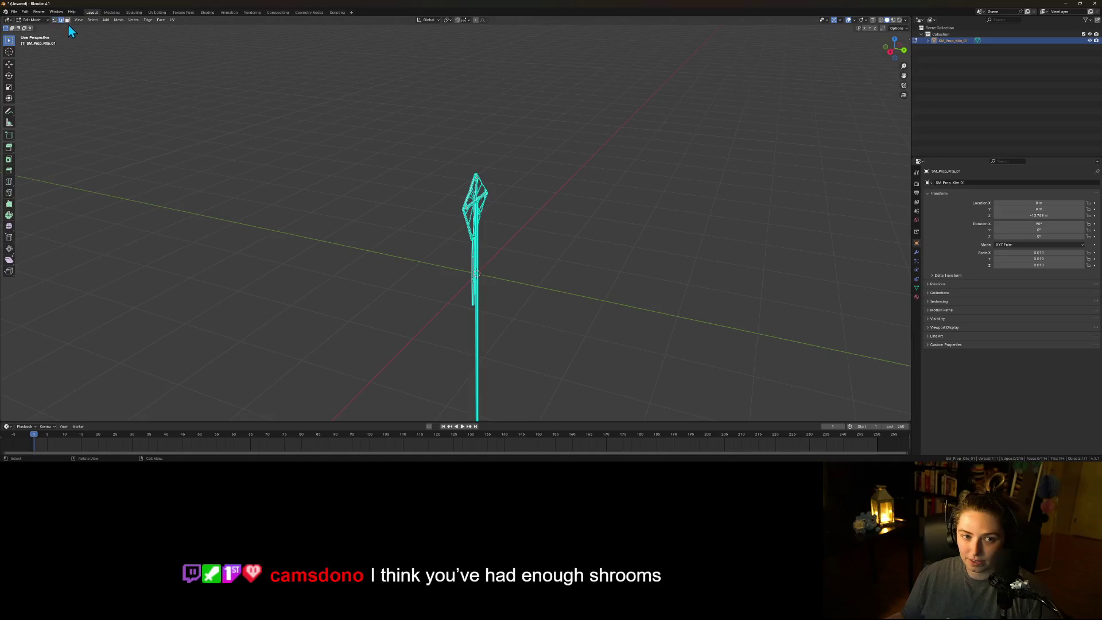
mouse_move(443, 327)
mouse_down()
mouse_move(558, 366)
mouse_move(500, 400)
mouse_move(465, 361)
mouse_up()
shift+drag(430, 287, 537, 399)
key(x)
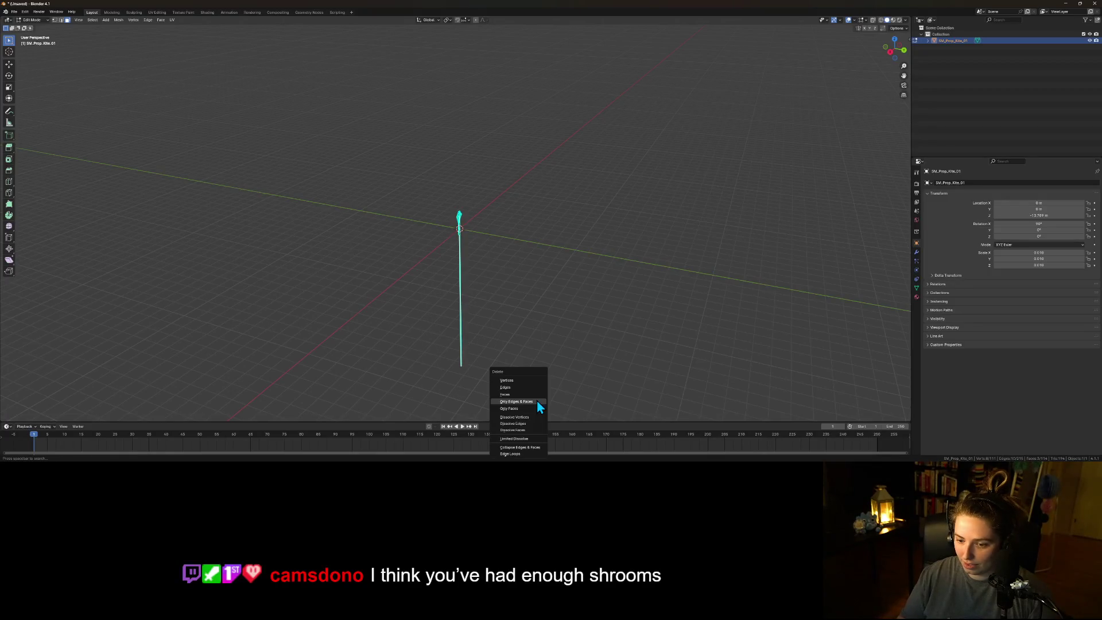
click(529, 380)
scroll(476, 263, up, 2)
scroll(475, 265, up, 3)
scroll(492, 312, down, 5)
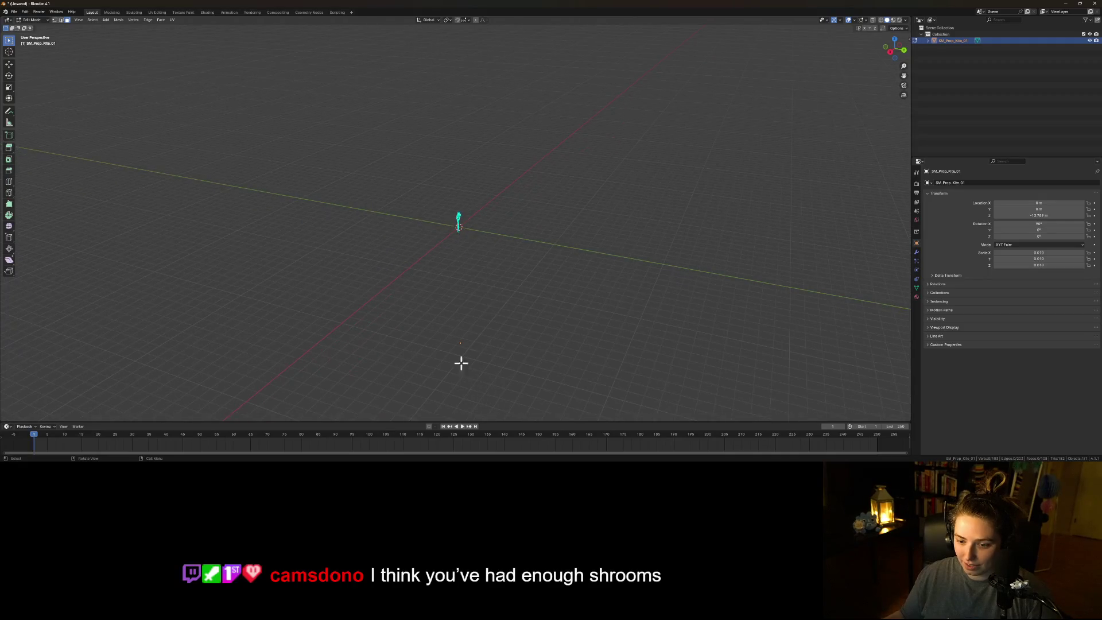
scroll(470, 289, up, 4)
mouse_move(475, 292)
mouse_down()
mouse_move(516, 325)
mouse_move(472, 320)
mouse_move(649, 320)
mouse_move(586, 317)
mouse_up()
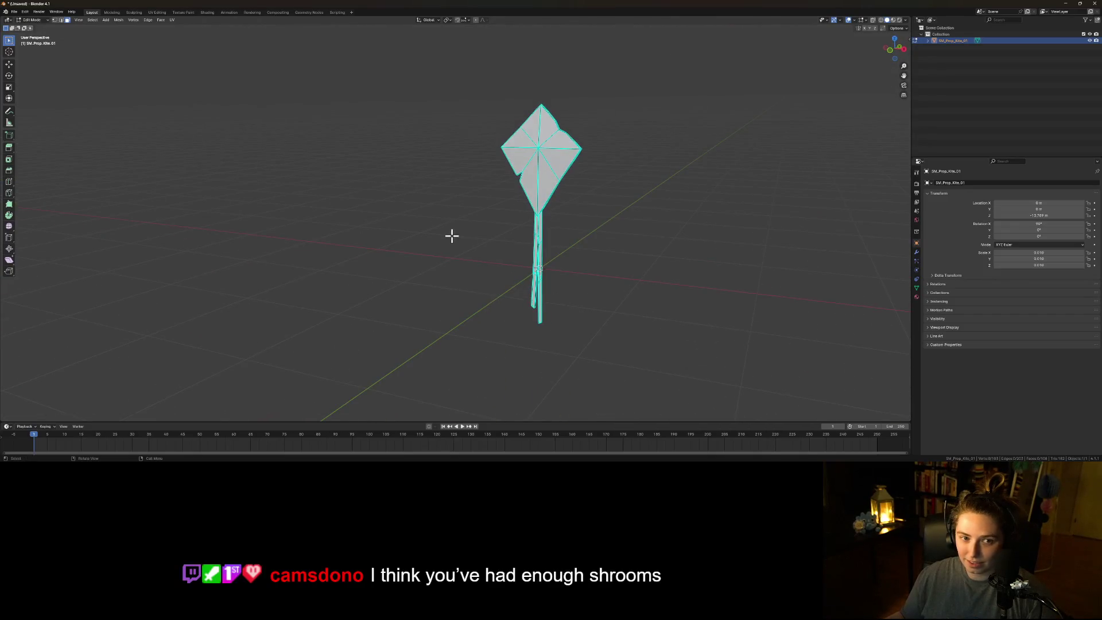
key(a)
key(g)
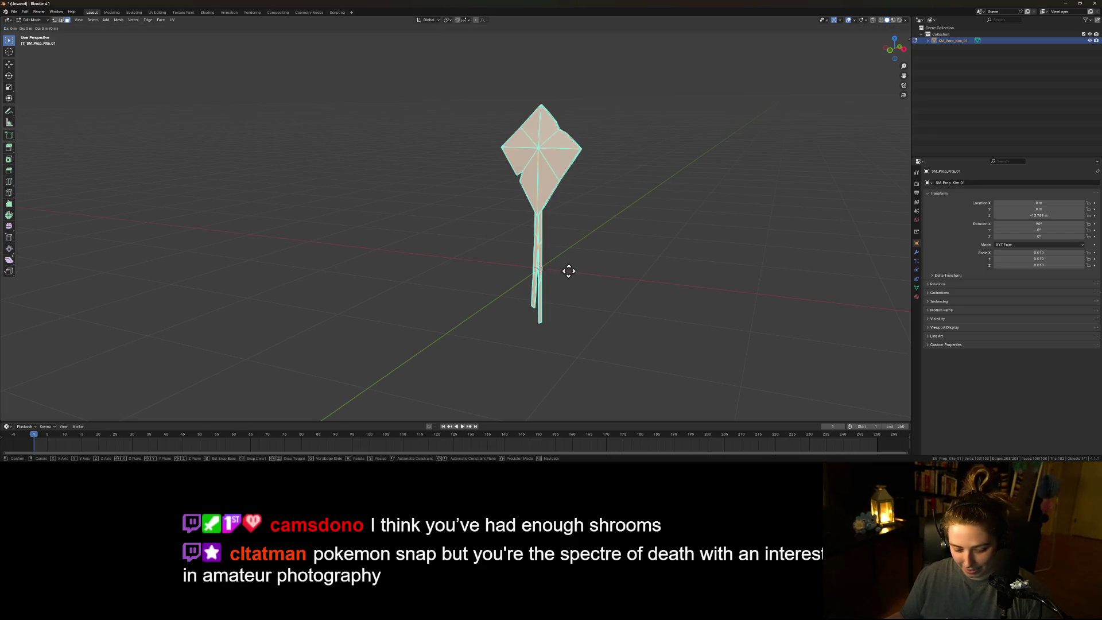
key(z)
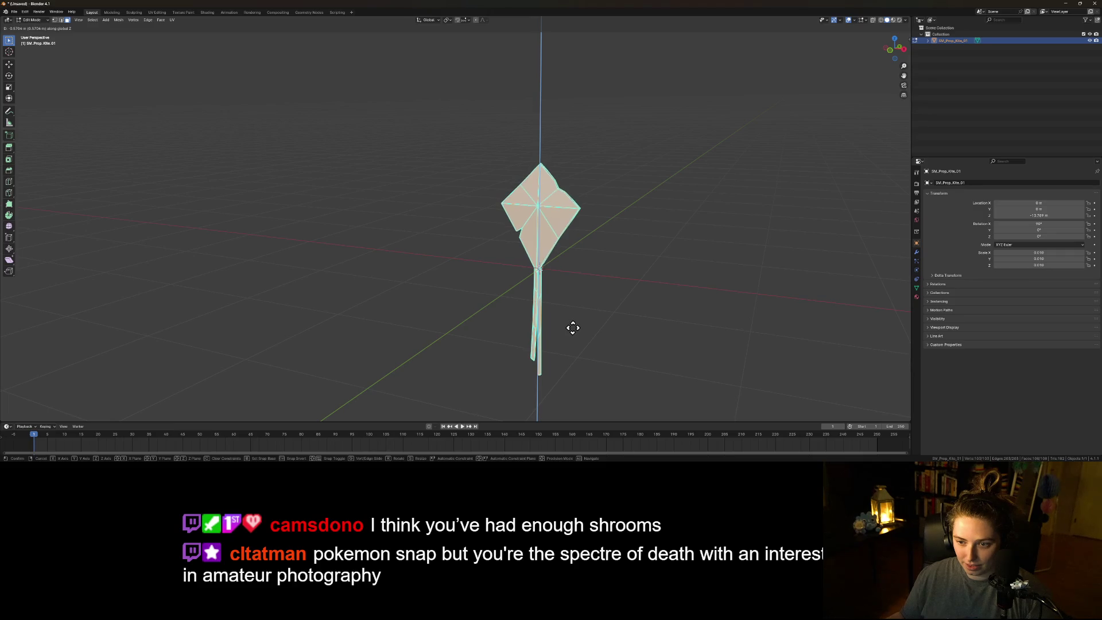
click(573, 328)
mouse_move(624, 349)
mouse_down()
mouse_move(541, 345)
mouse_move(615, 345)
mouse_up()
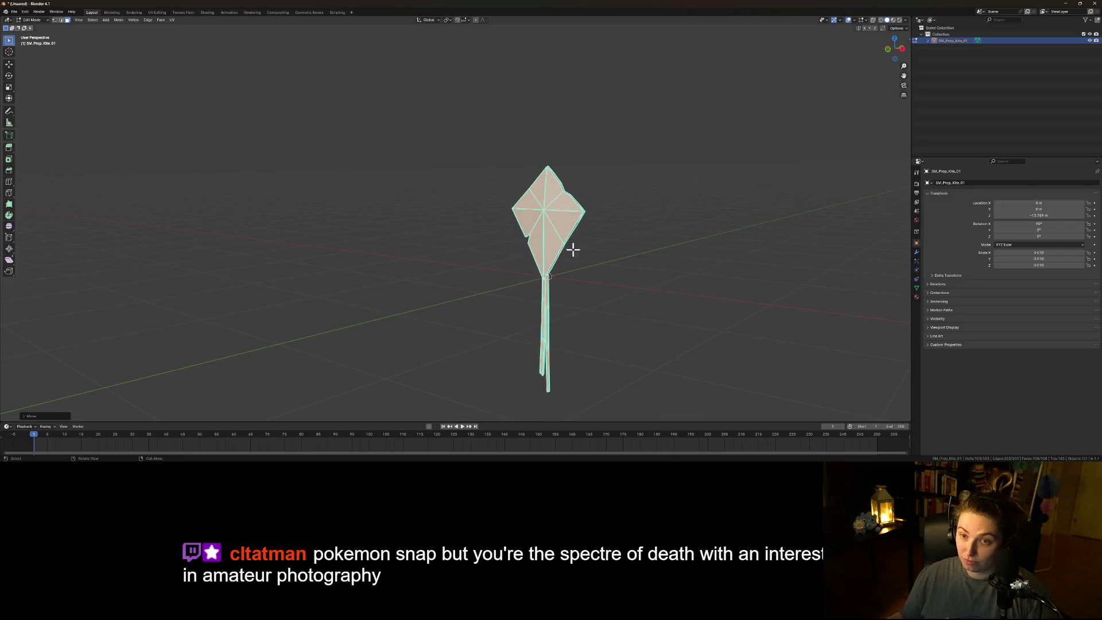
mouse_move(646, 277)
mouse_down()
mouse_move(684, 278)
mouse_move(632, 213)
mouse_move(663, 278)
mouse_move(632, 276)
mouse_move(597, 297)
mouse_move(636, 295)
mouse_move(612, 288)
mouse_up()
key(g)
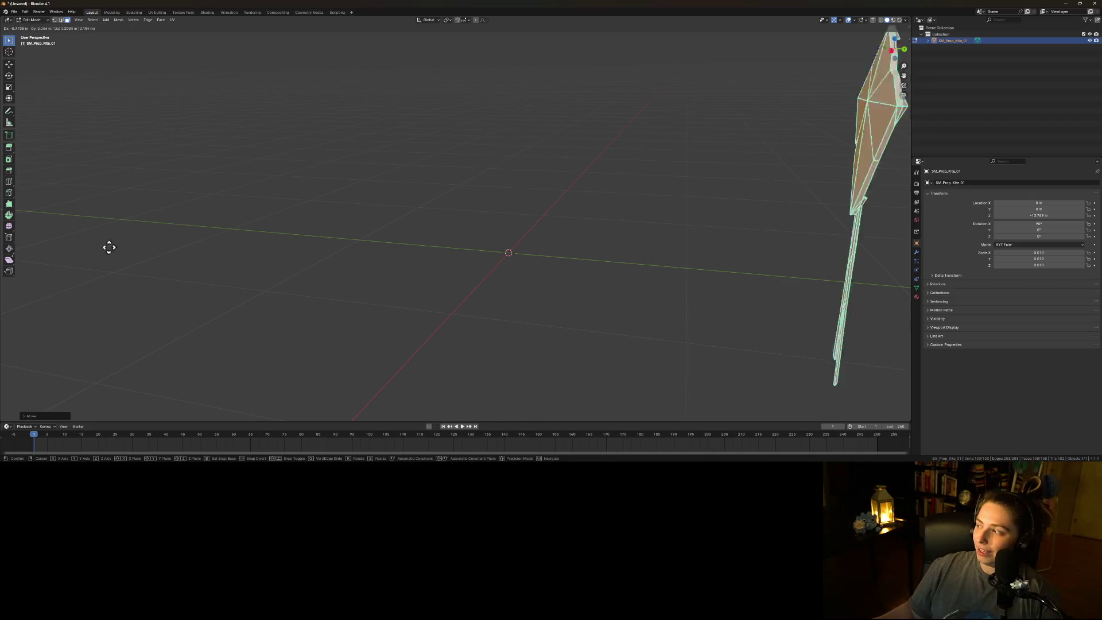
key(Escape)
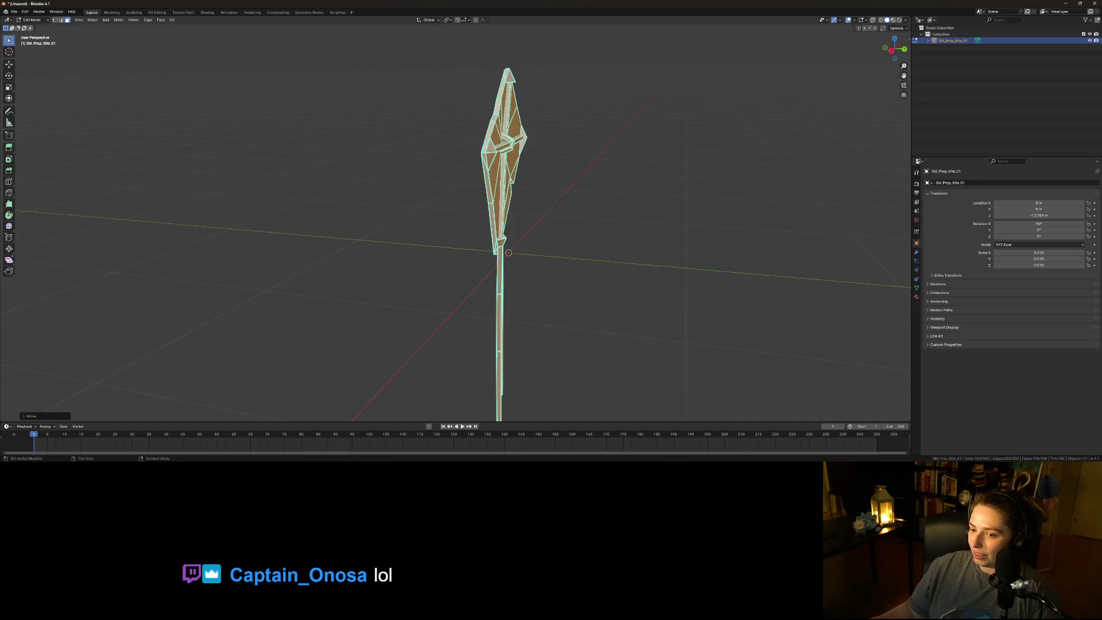
- Shift the kite mesh along the Y axis, then open the save dialog with Ctrl+S
scroll(712, 250, up, 1)
key(g)
key(y)
click(584, 275)
mouse_move(609, 322)
mouse_down()
mouse_move(632, 304)
mouse_move(659, 310)
mouse_move(595, 327)
mouse_up()
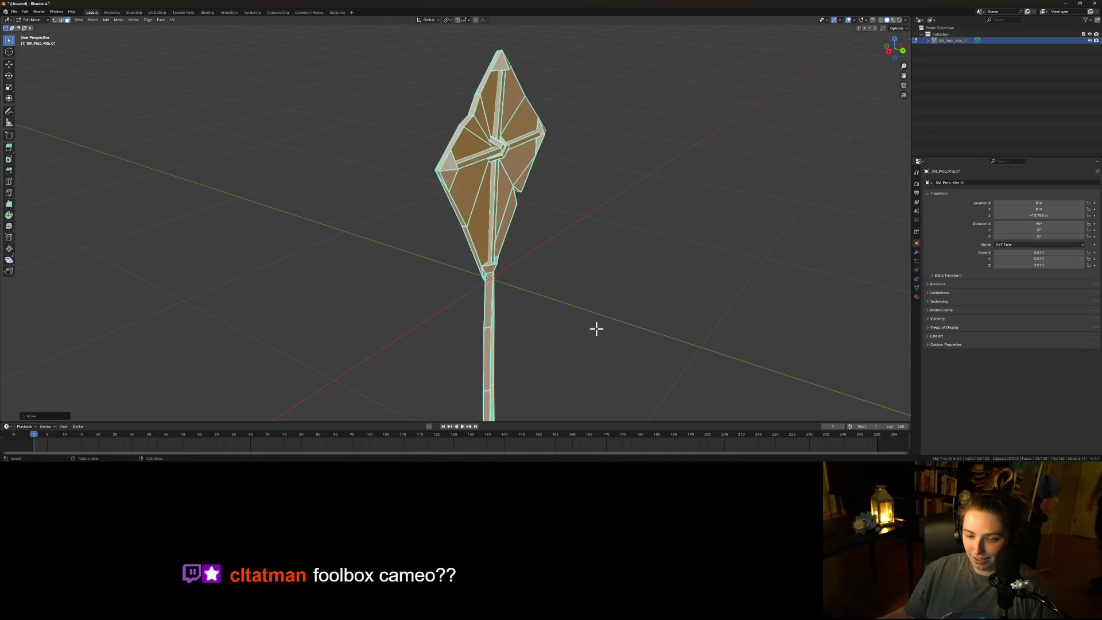
key(ctrl+s)
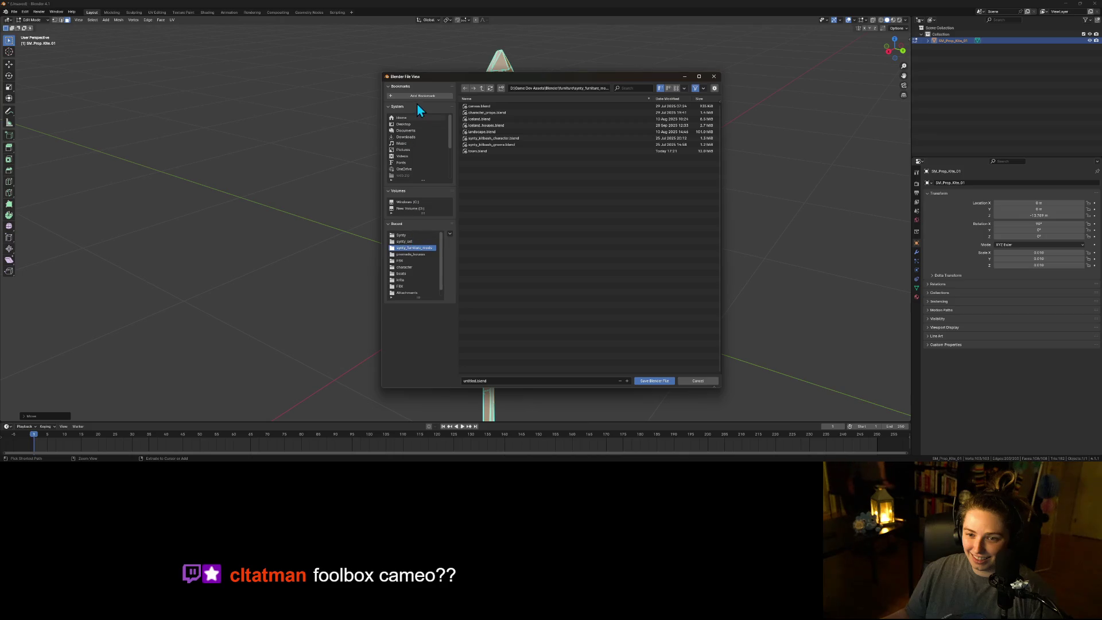
- On New Volume, save the kite scene as jamsepticeye.blend inside Game Dev Assets
click(420, 210)
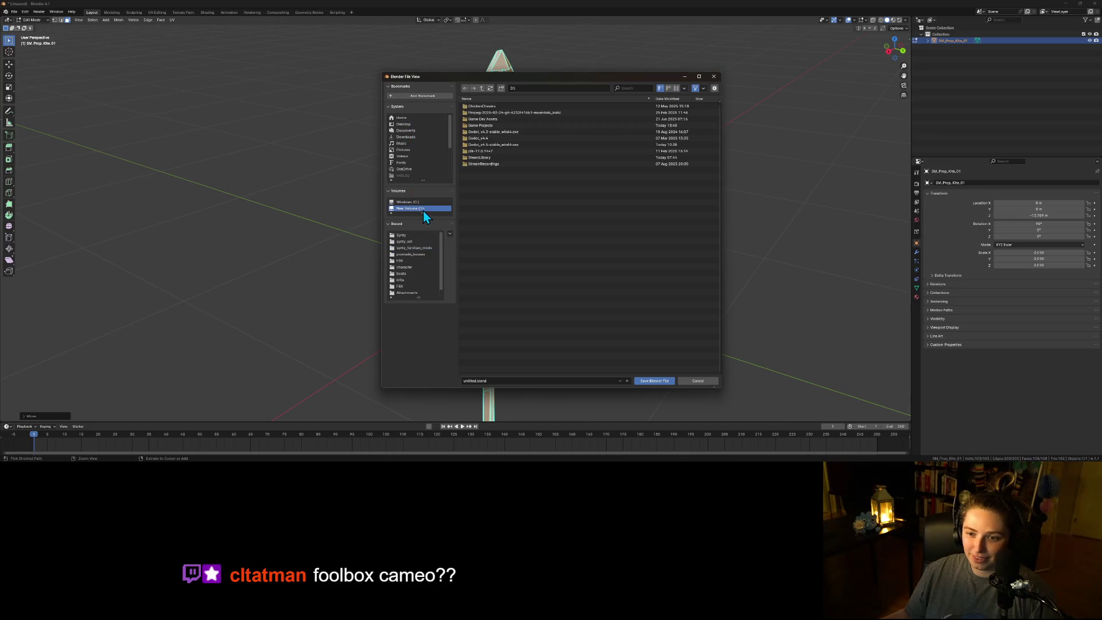
double_click(498, 119)
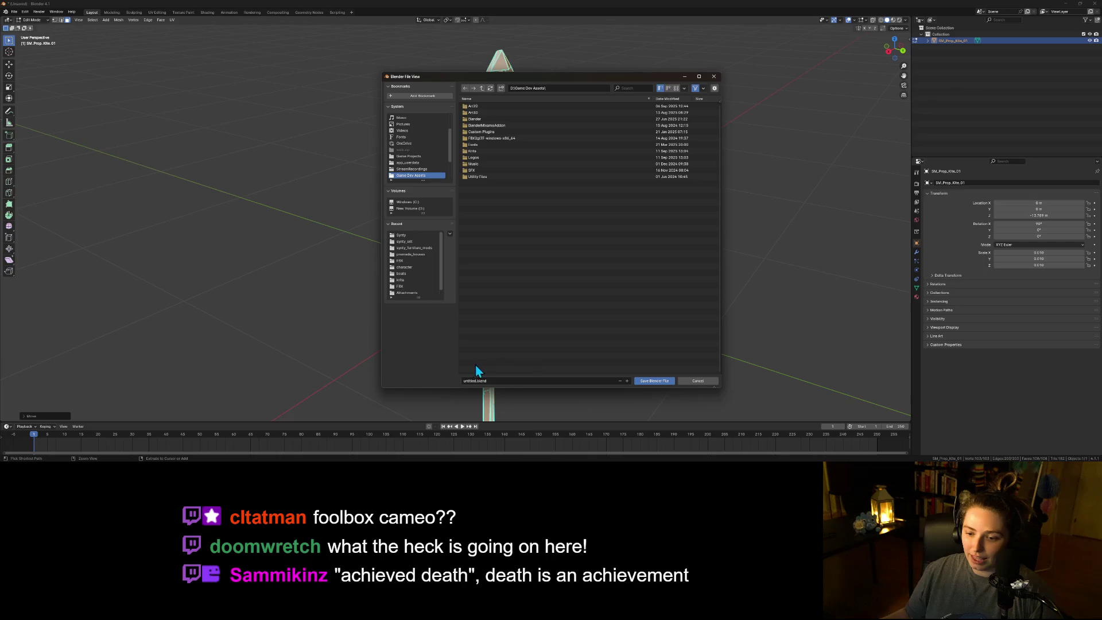
click(465, 381)
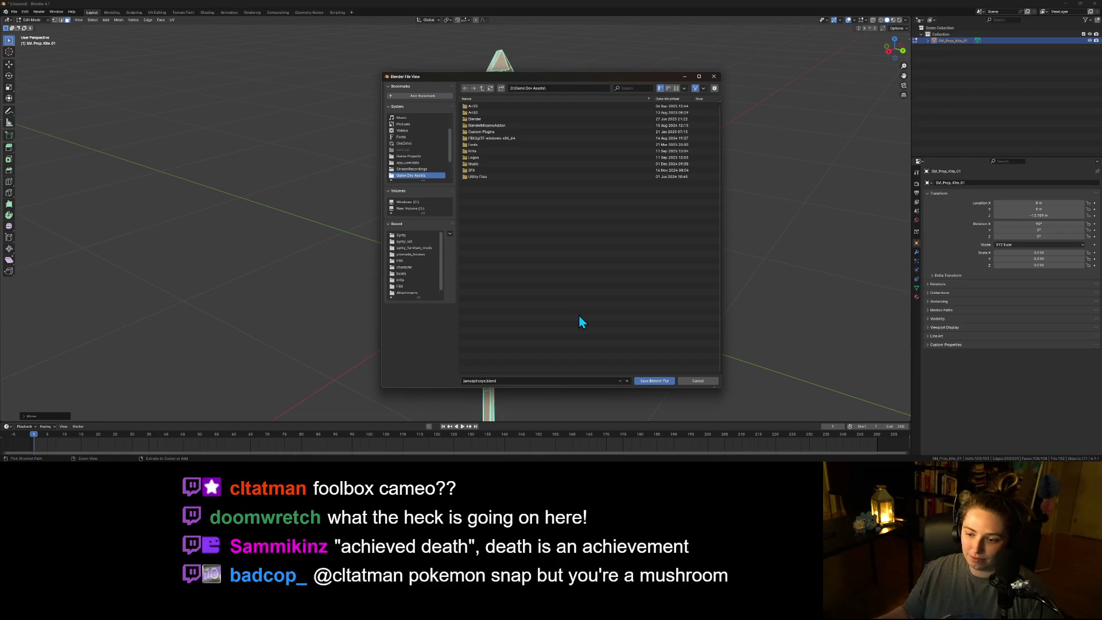
click(646, 381)
mouse_move(410, 243)
mouse_down()
mouse_move(406, 255)
mouse_move(433, 238)
mouse_move(470, 256)
mouse_up()
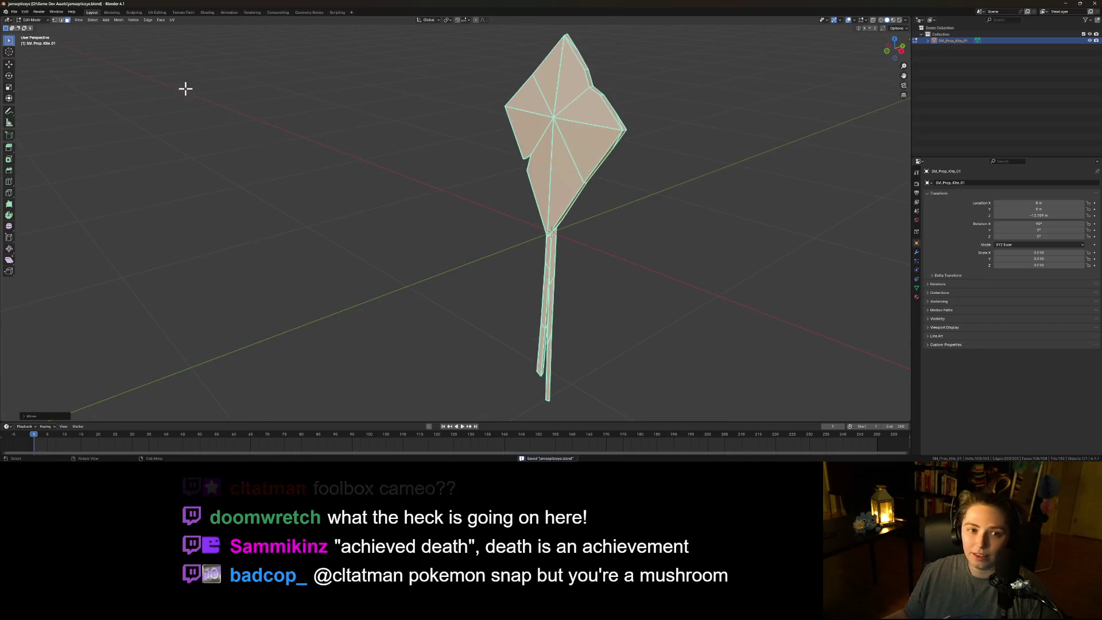
mouse_move(669, 287)
mouse_down()
mouse_move(610, 310)
mouse_move(556, 305)
mouse_move(590, 303)
mouse_move(313, 171)
mouse_up()
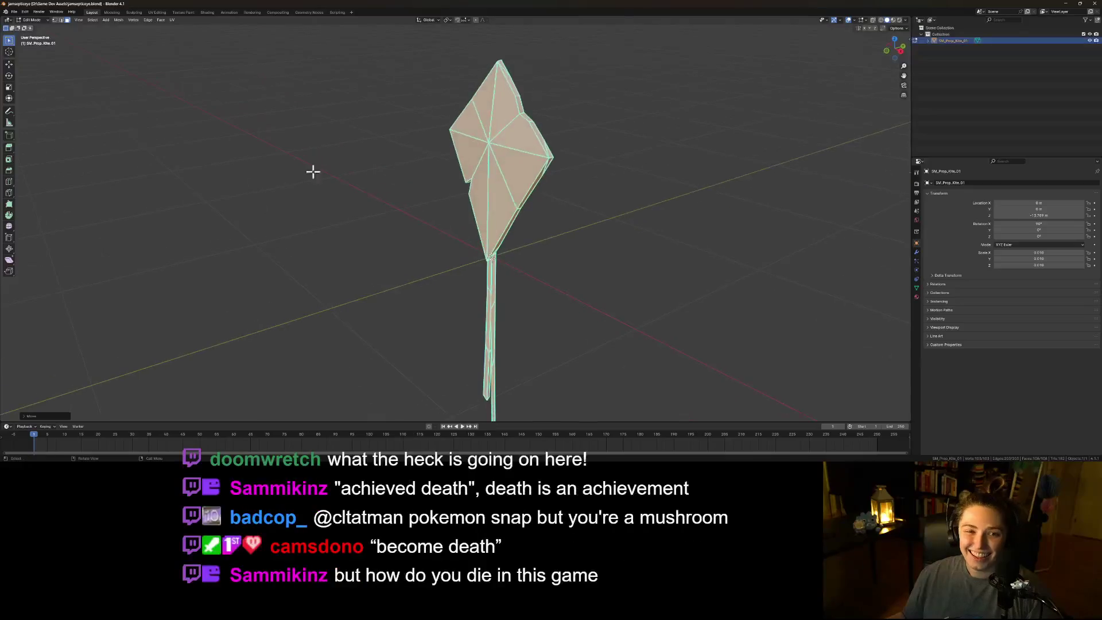
- Export the kite as FBX, overwriting Game Projects/Jamsepticeye/art_3d/Synty/SM_Prop_Kite_01.fbx
click(14, 11)
mouse_move(28, 109)
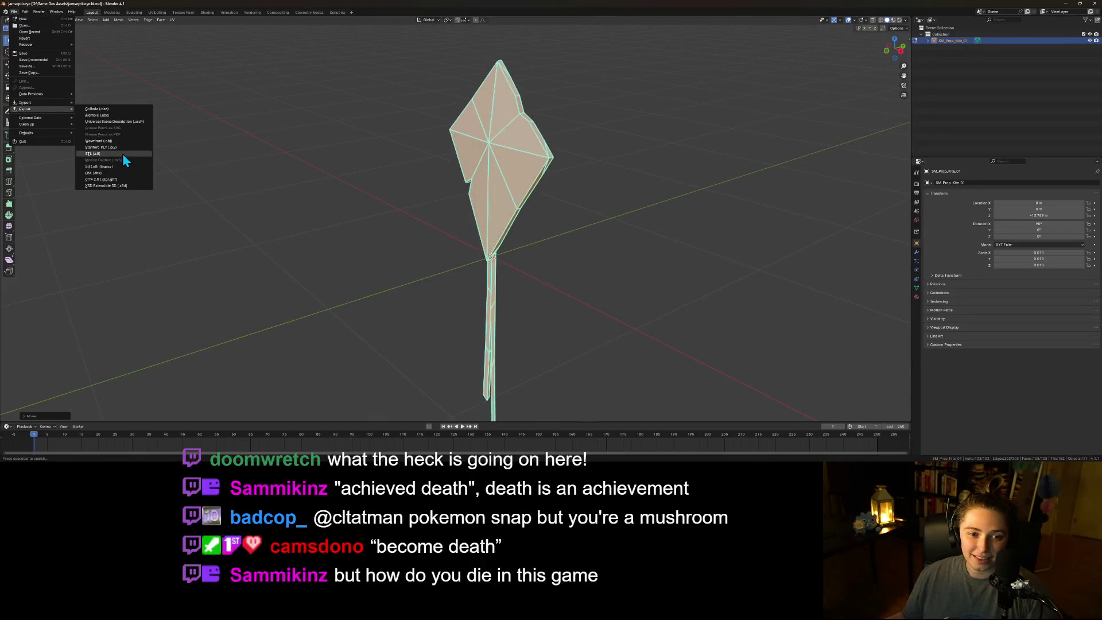
click(93, 173)
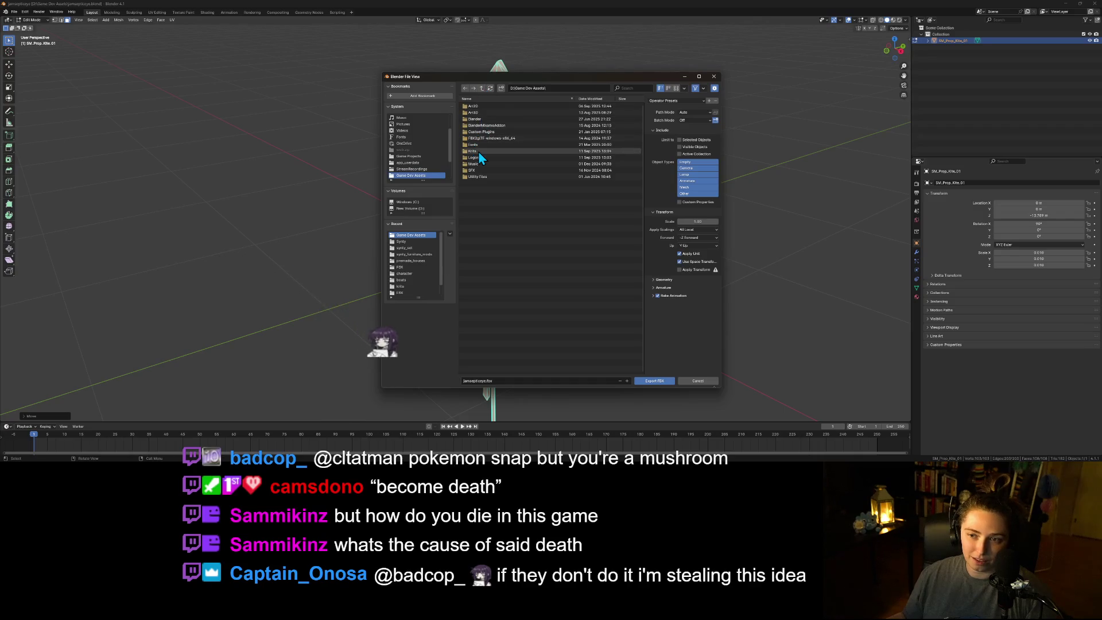
click(481, 88)
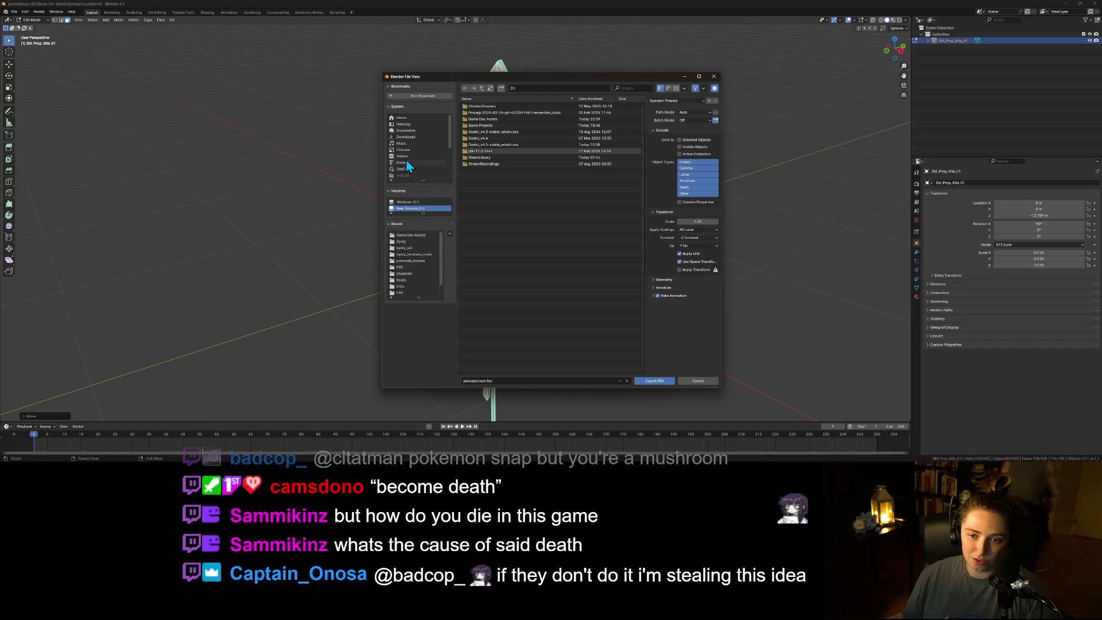
double_click(491, 124)
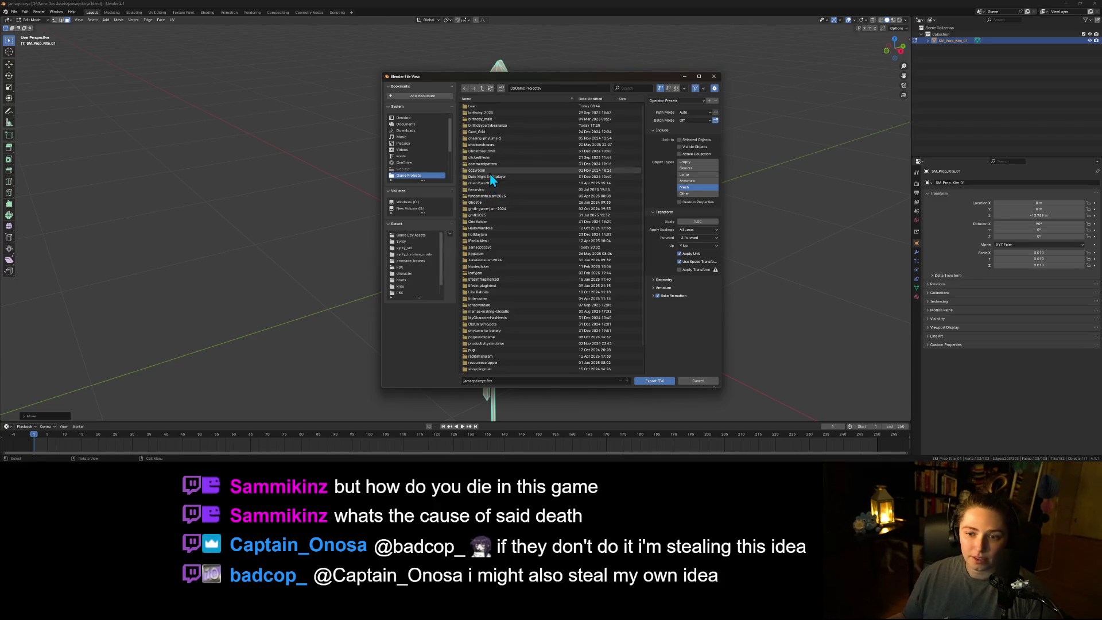
double_click(488, 246)
double_click(477, 119)
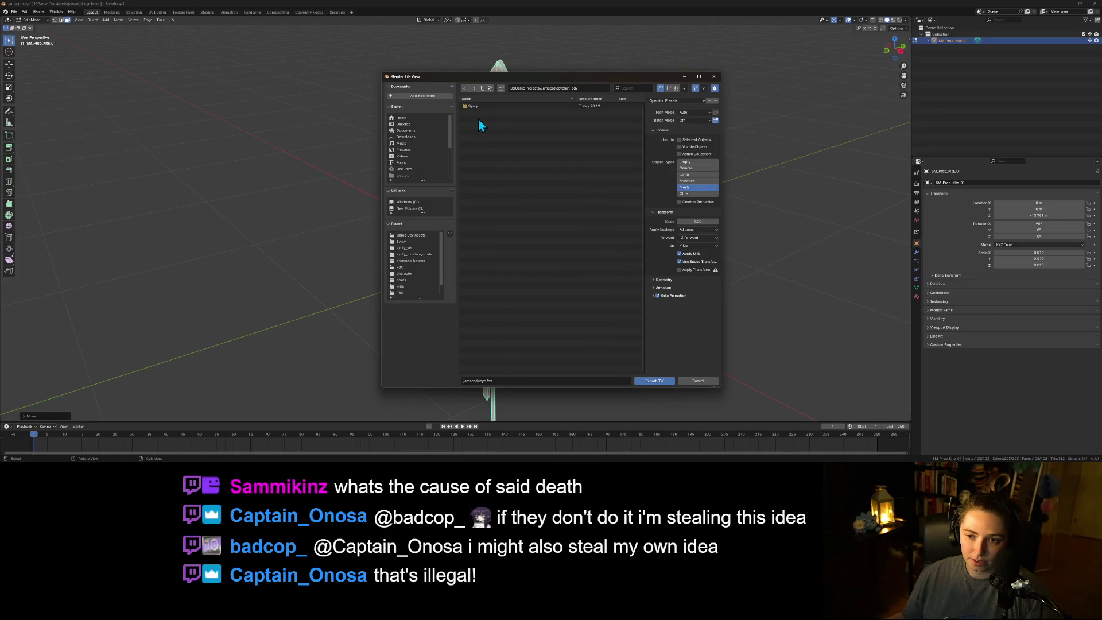
double_click(484, 106)
click(488, 114)
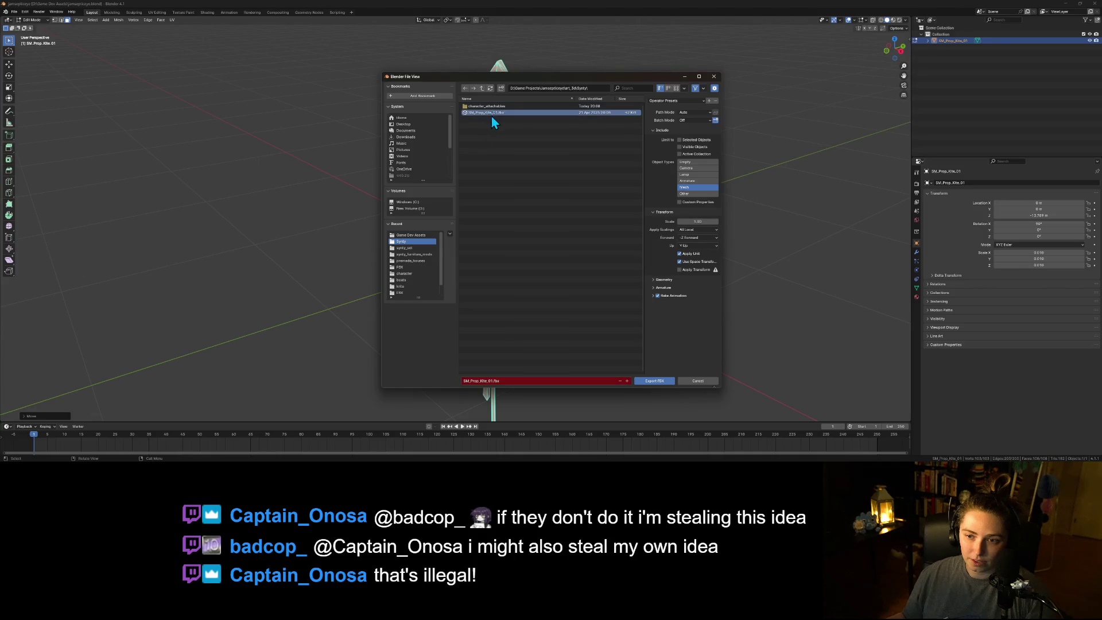
click(654, 379)
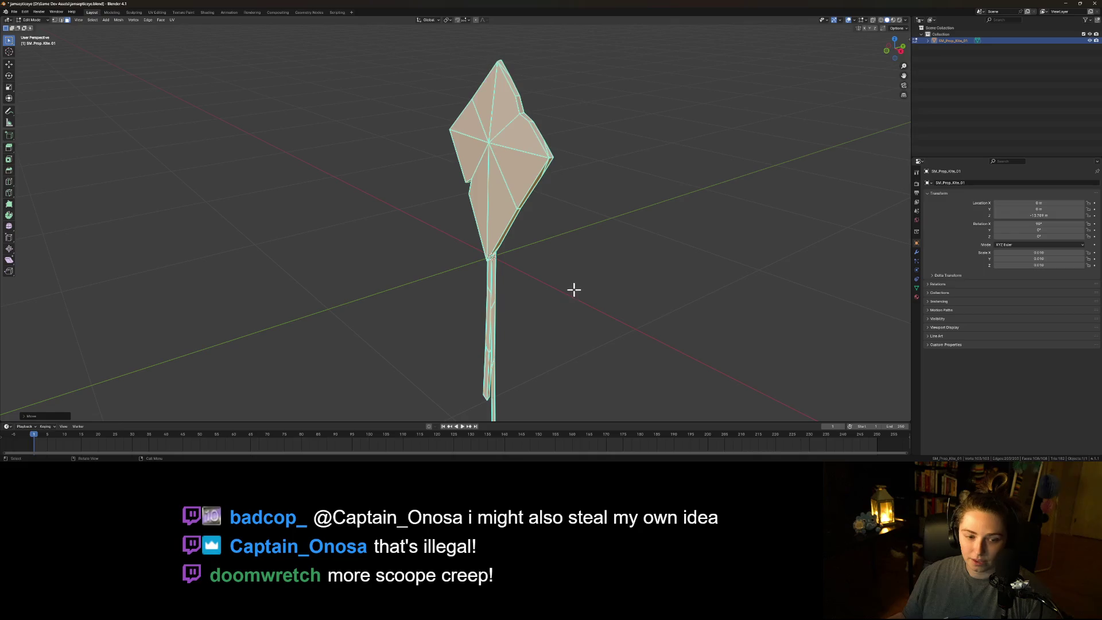
- Save the blend file, minimize Blender and switch to Godot
key(ctrl+s)
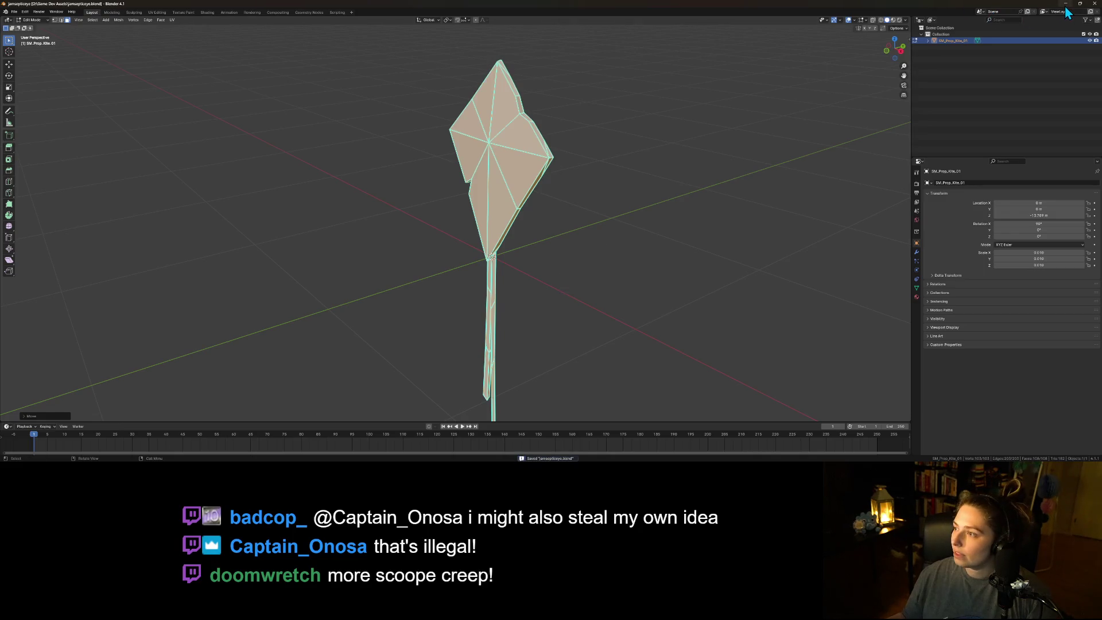
click(1065, 5)
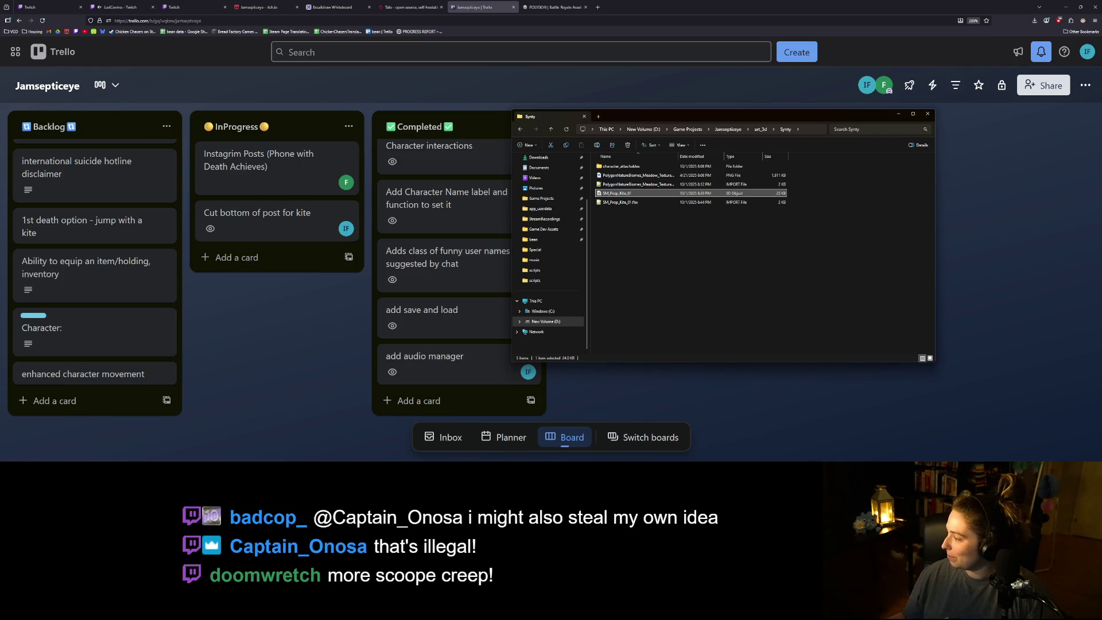
key(alt+Tab)
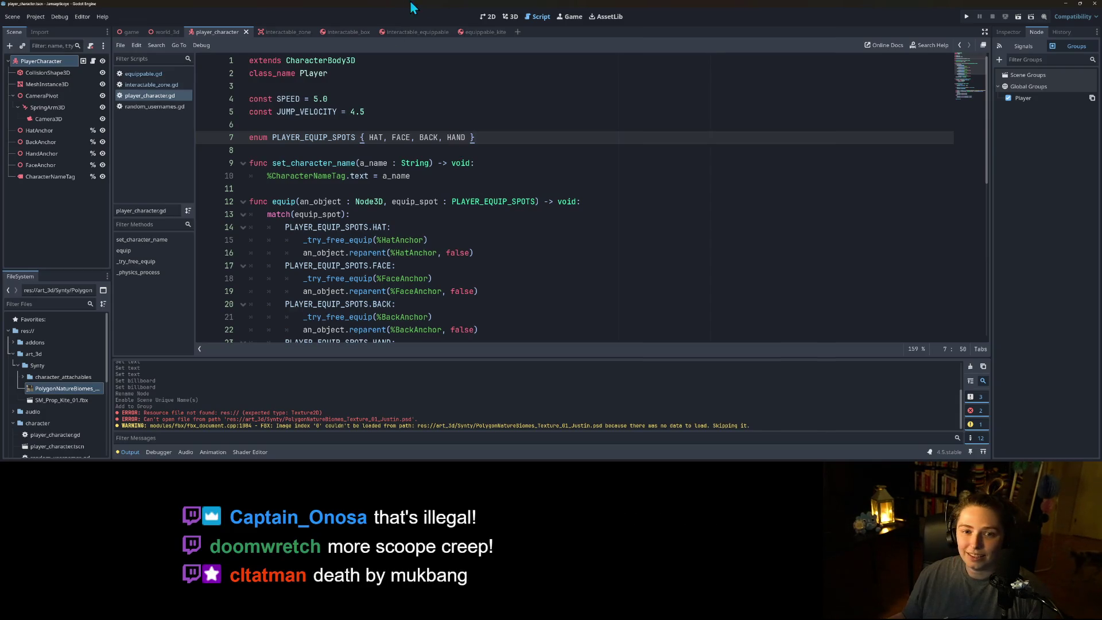
- Show the equippable_kite scene in the 3D view, framed close on the kite
click(507, 16)
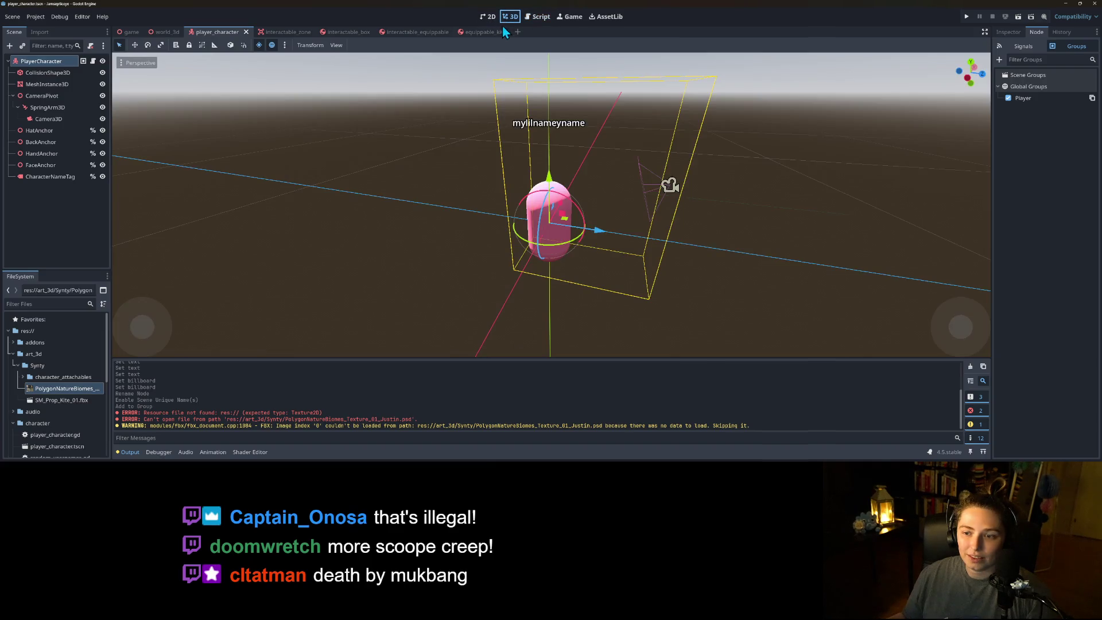
click(491, 32)
scroll(568, 161, down, 3)
scroll(568, 161, up, 5)
mouse_move(568, 161)
mouse_down()
mouse_move(630, 140)
mouse_move(612, 123)
mouse_move(544, 175)
mouse_up()
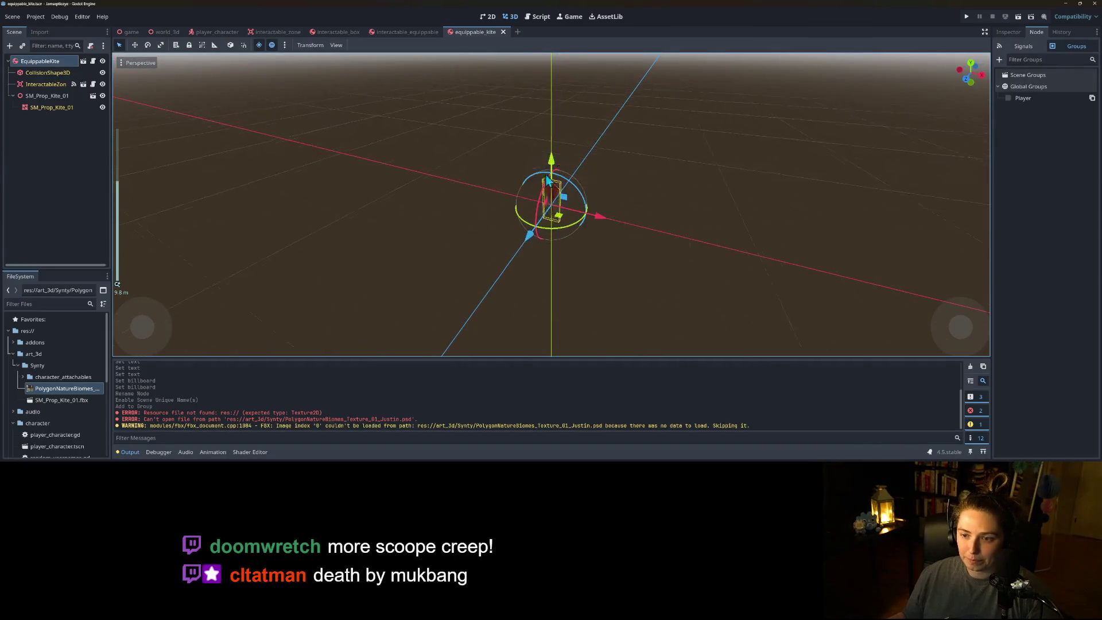
drag(615, 216, 706, 191)
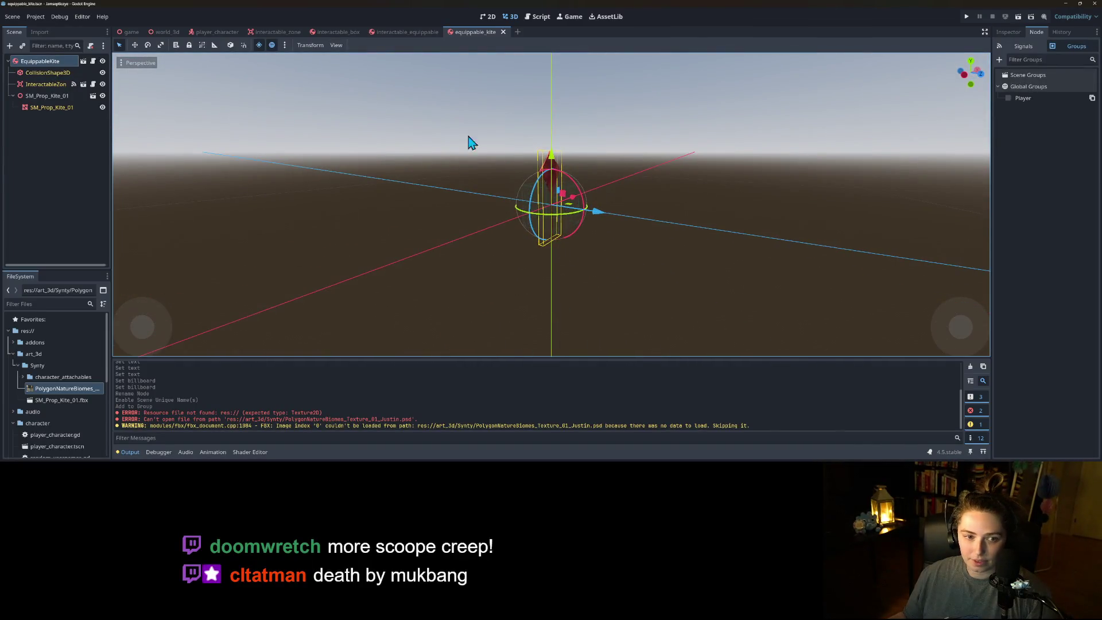
- Move SM_Prop_Kite_01 slightly down along Y and save the scene
click(64, 96)
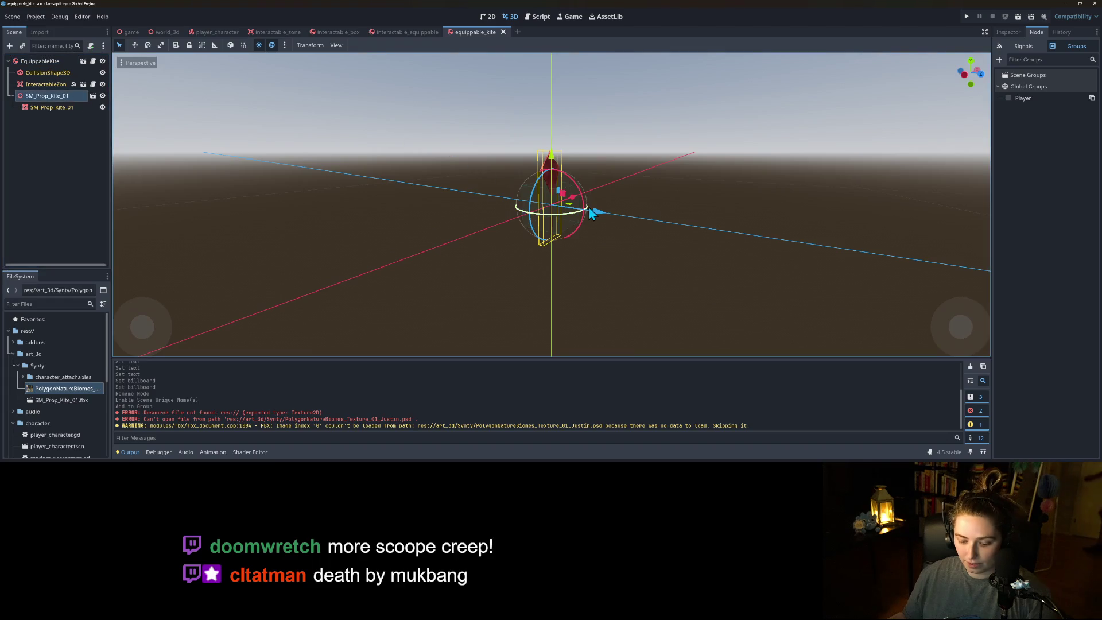
drag(561, 171, 555, 170)
key(ctrl+s)
mouse_move(614, 247)
mouse_down()
mouse_move(497, 260)
mouse_move(480, 243)
mouse_up()
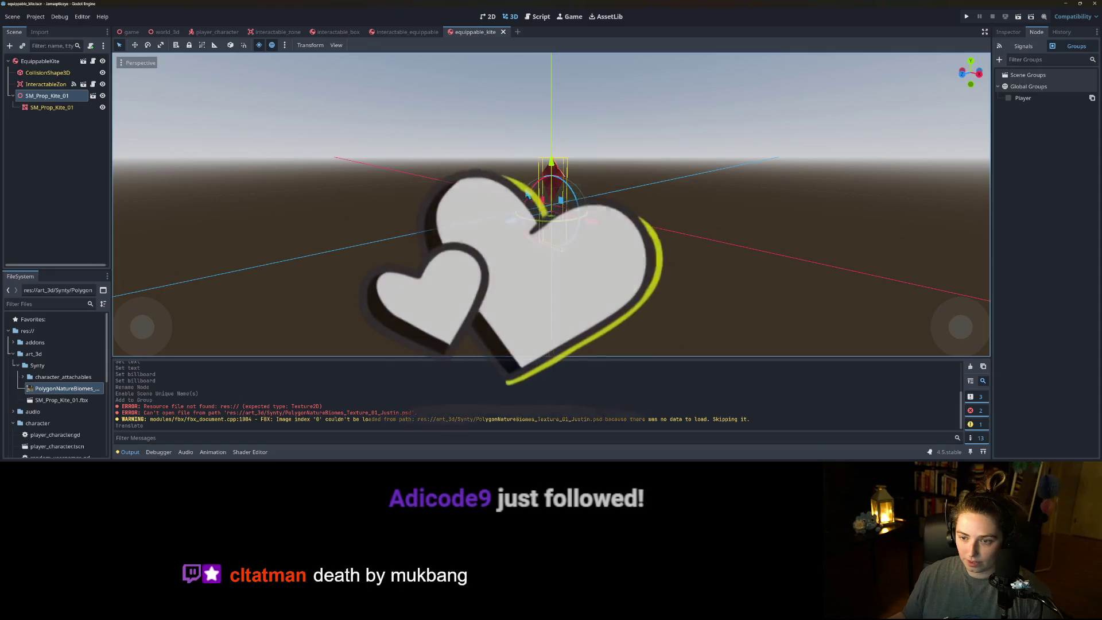
click(48, 72)
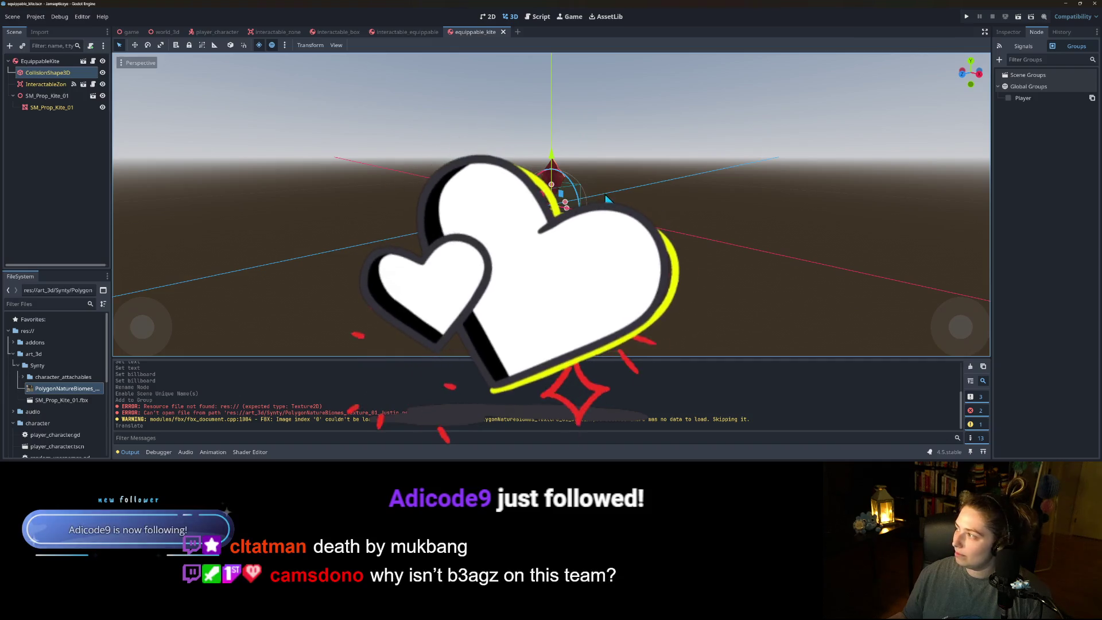
- Resize the kite's collision box in side and front views: taller, thinner, narrower, bottom raised
drag(551, 184, 554, 168)
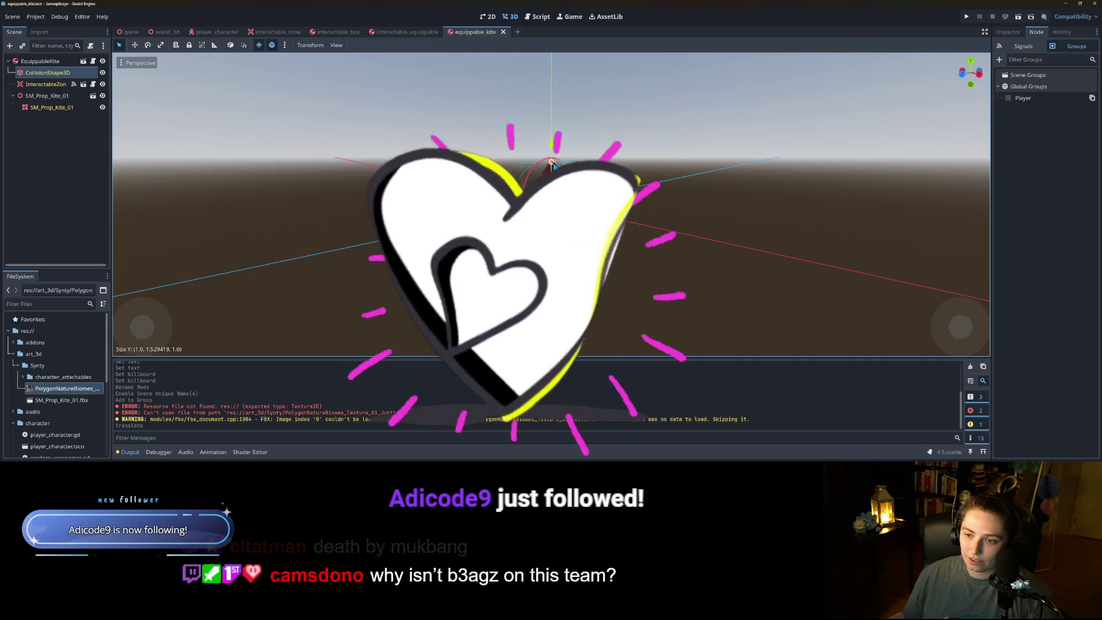
key(KP_3)
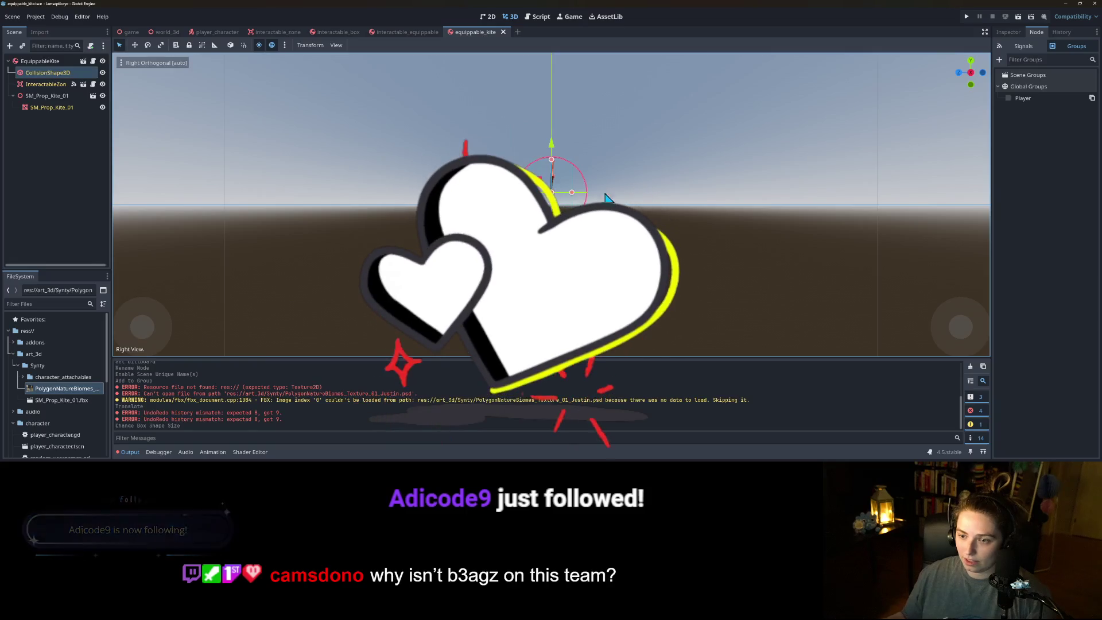
drag(571, 192, 553, 193)
key(KP_1)
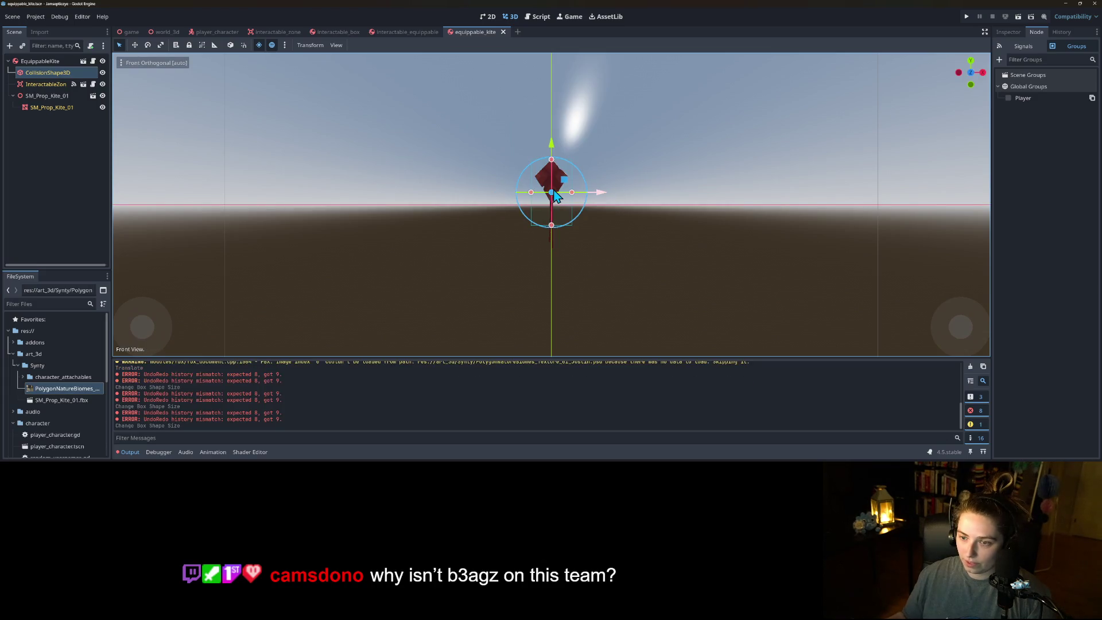
scroll(539, 191, up, 3)
drag(500, 174, 595, 175)
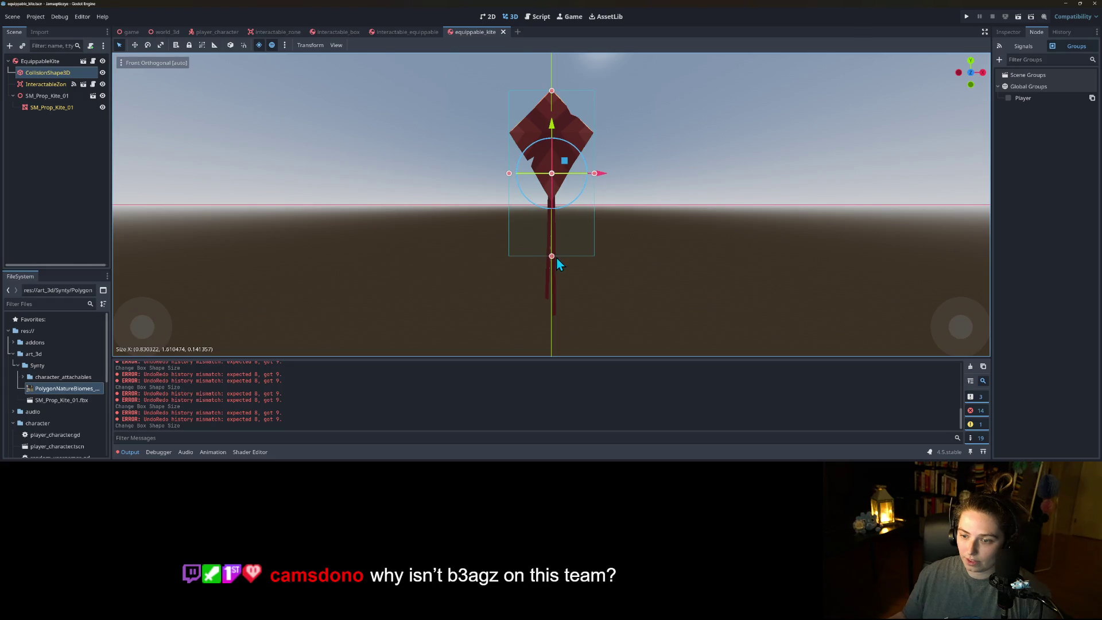
drag(552, 261, 557, 210)
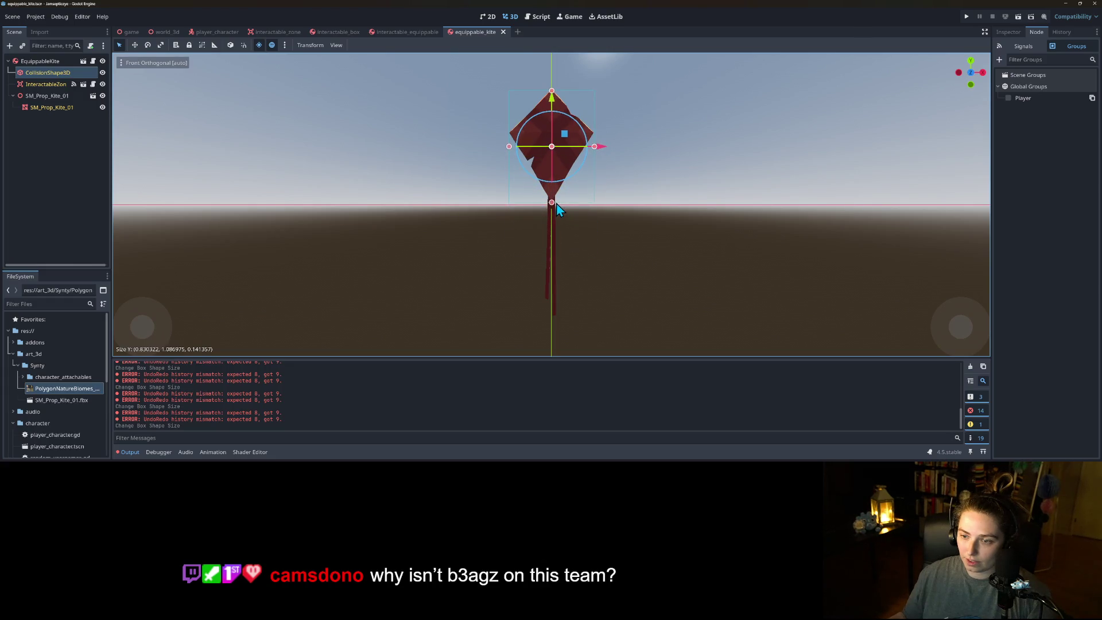
mouse_move(646, 222)
mouse_down()
mouse_move(538, 250)
mouse_move(492, 234)
mouse_move(522, 212)
mouse_move(607, 213)
mouse_move(554, 208)
mouse_up()
key(KP_1)
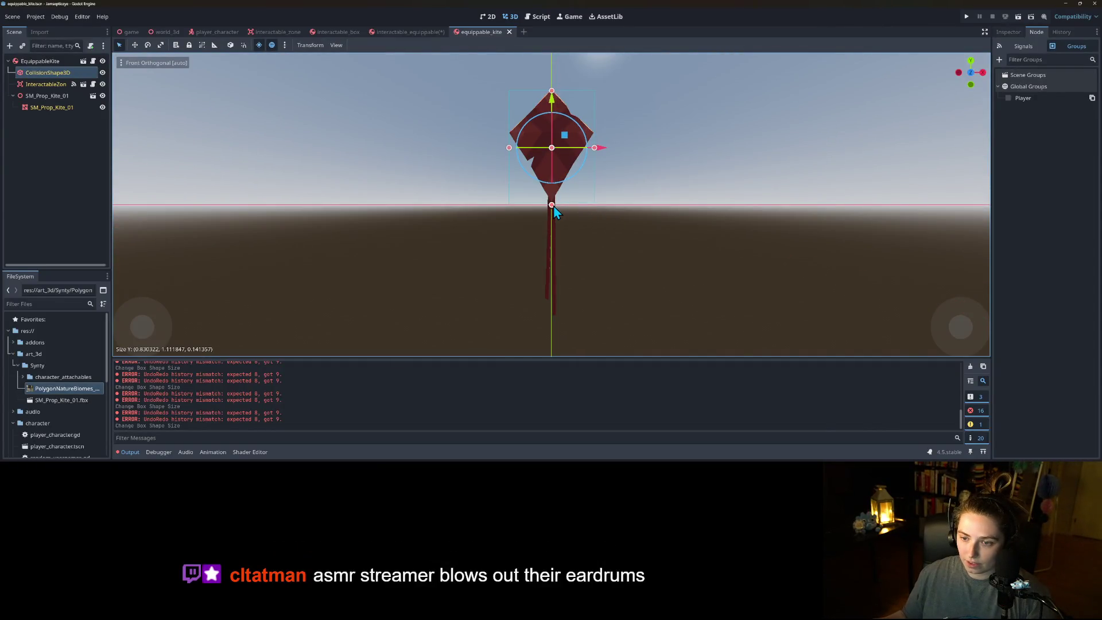
- Lower SM_Prop_Kite_01 slightly, shrink the collision shape to the kite head, and save
click(57, 107)
click(56, 96)
drag(553, 177, 553, 182)
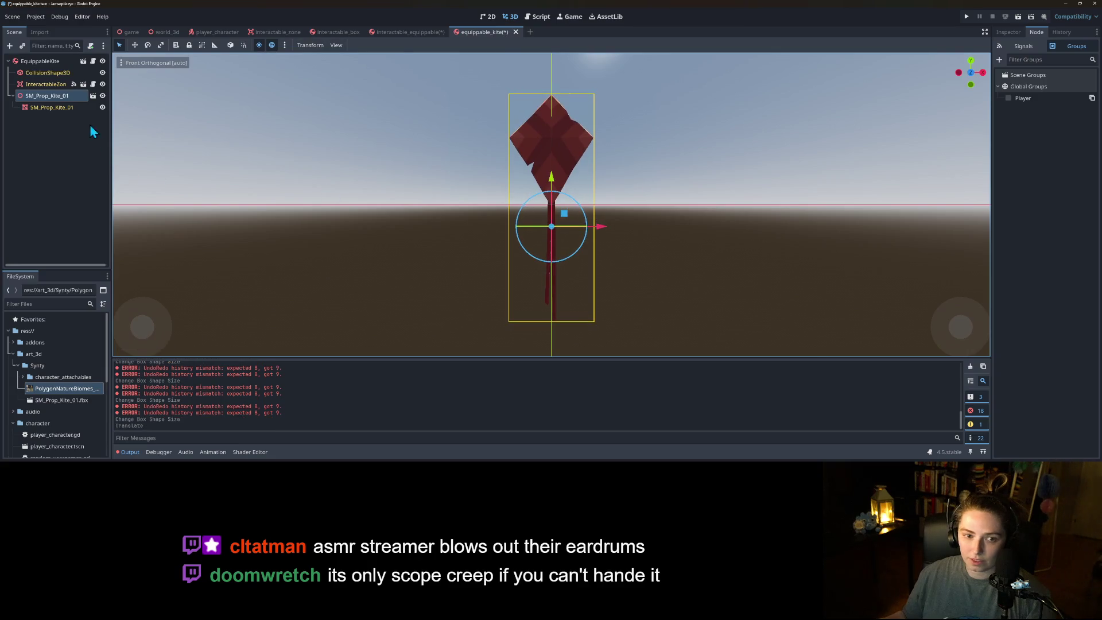
click(48, 72)
drag(553, 93, 553, 101)
key(ctrl+s)
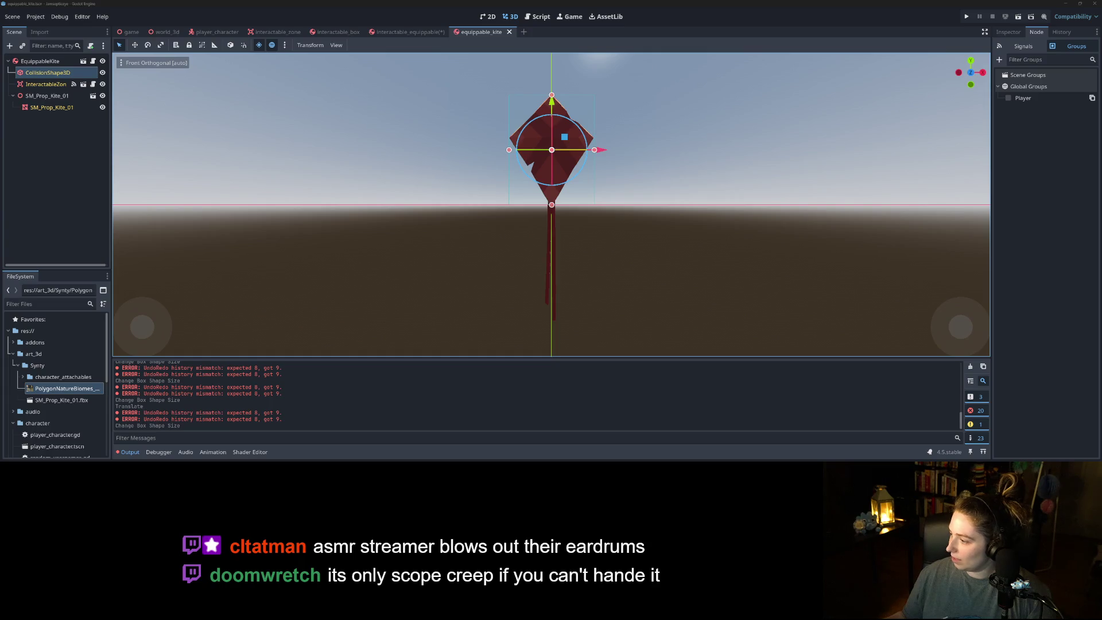
click(1030, 264)
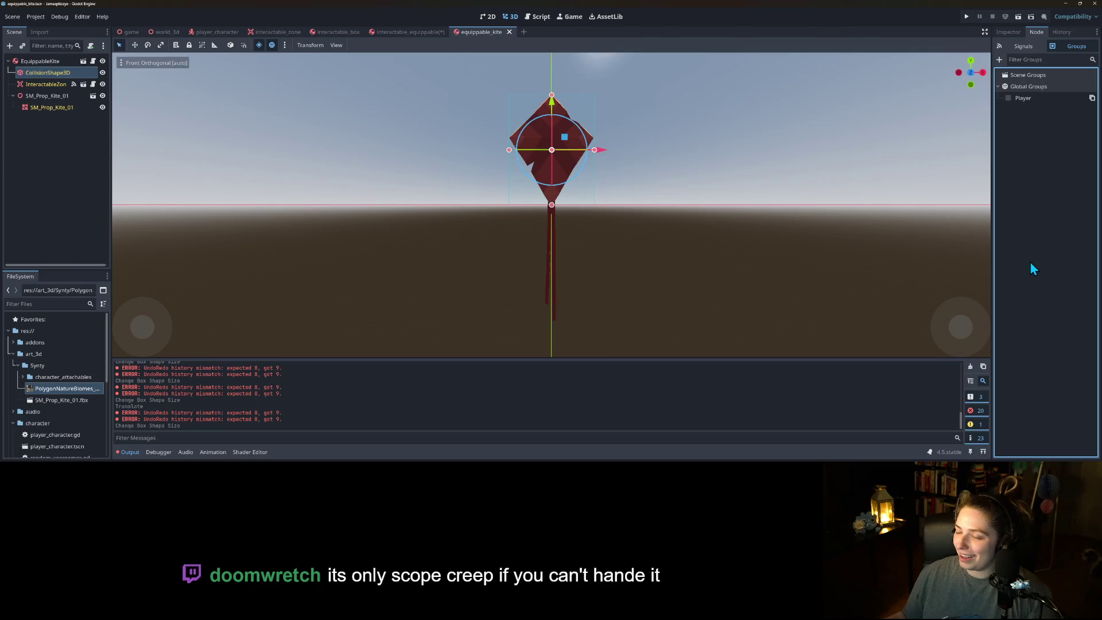
- Compare interactable_equippable with equippable_kite, undoing then redoing the recent input action change
click(418, 32)
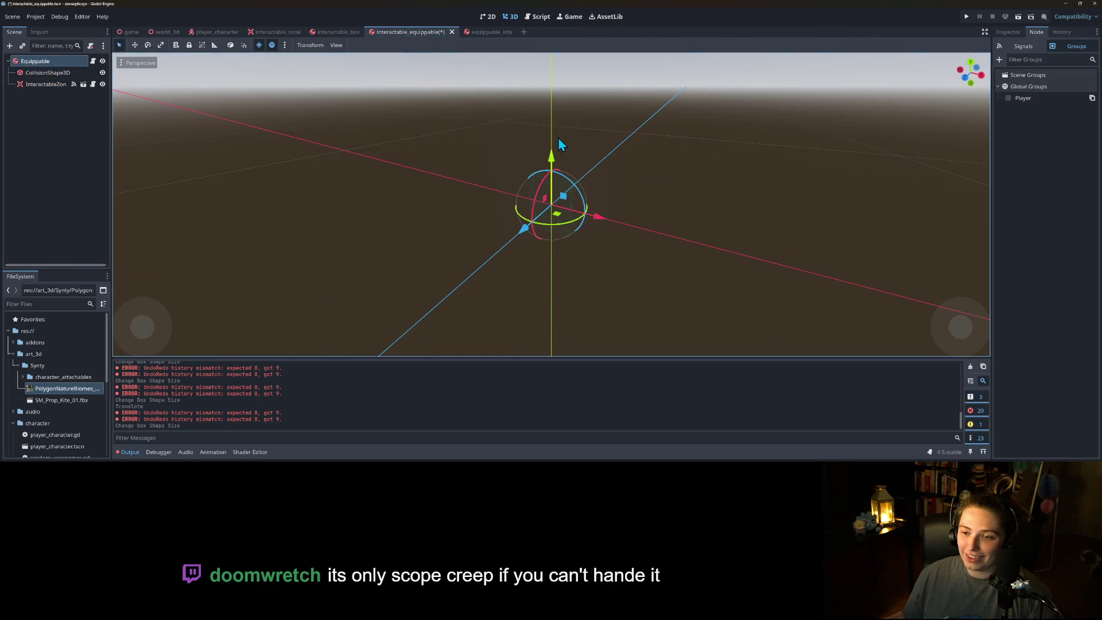
drag(517, 202, 590, 226)
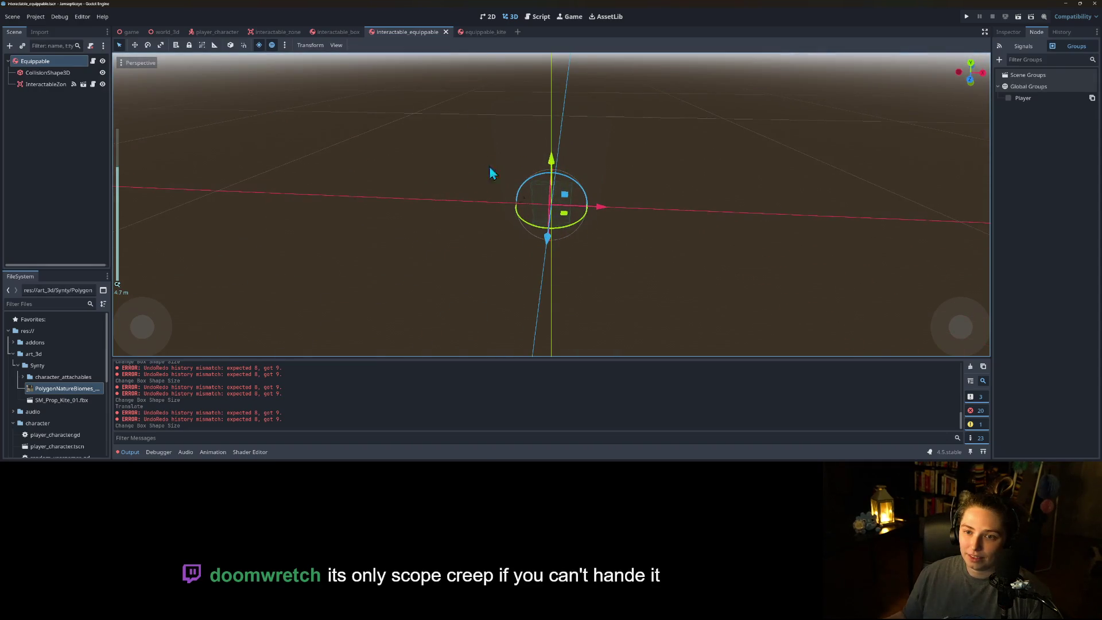
click(486, 33)
key(ctrl+z)
key(ctrl+z)
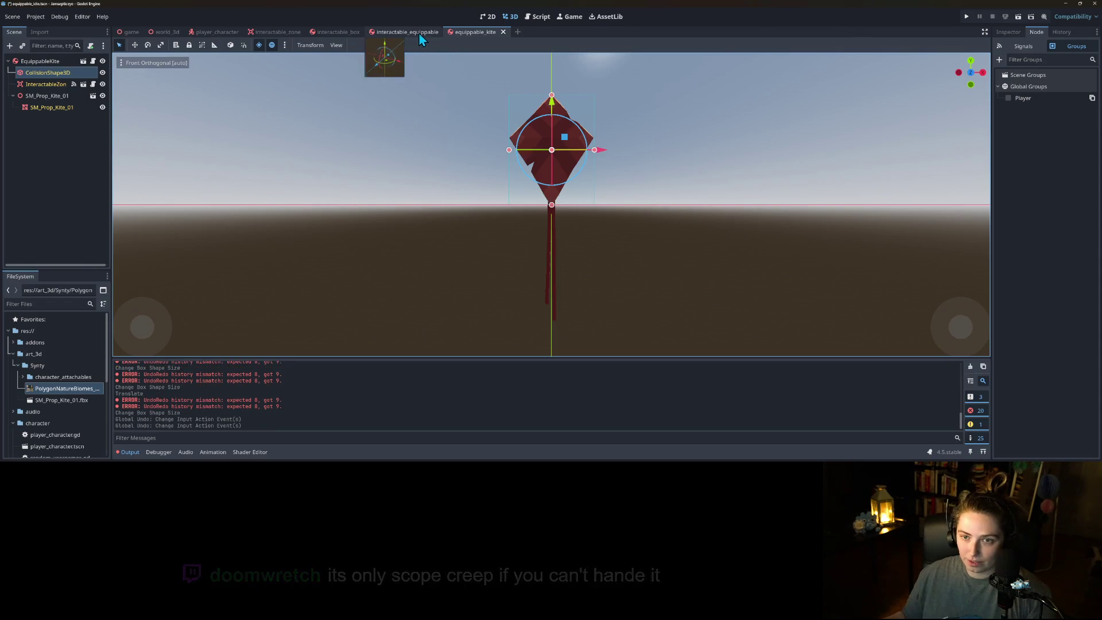
click(418, 33)
click(480, 32)
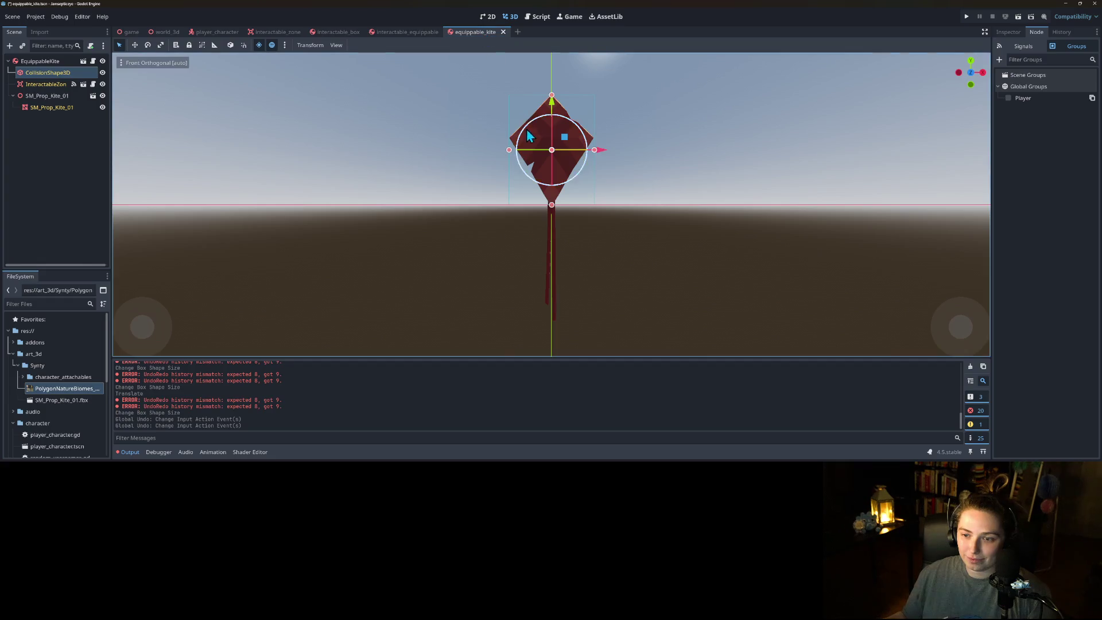
key(ctrl+shift+z)
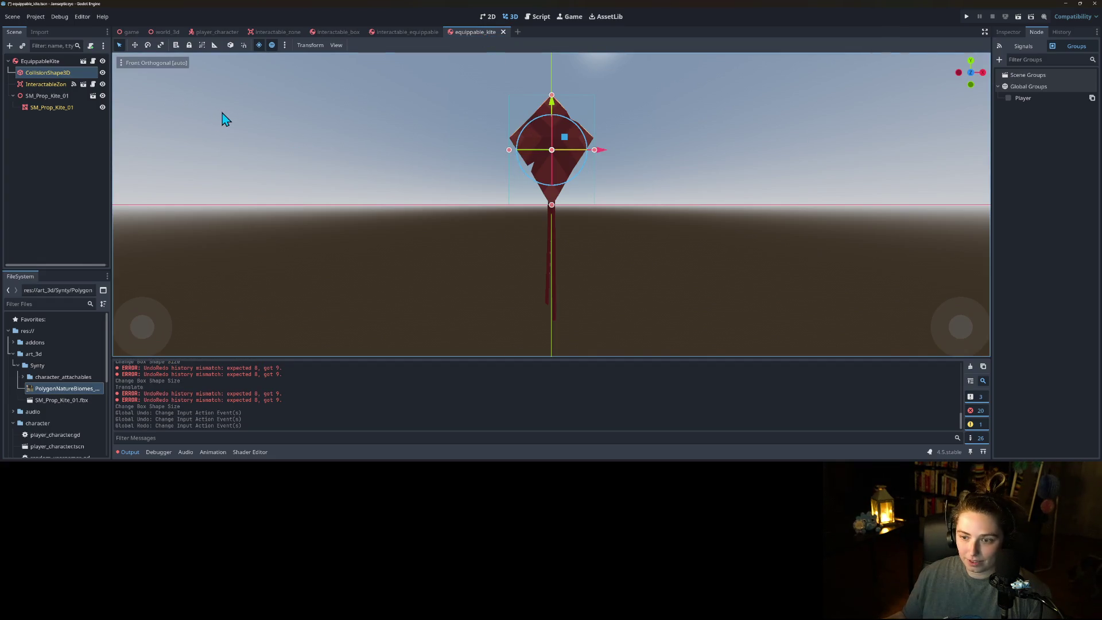
key(ctrl+shift+z)
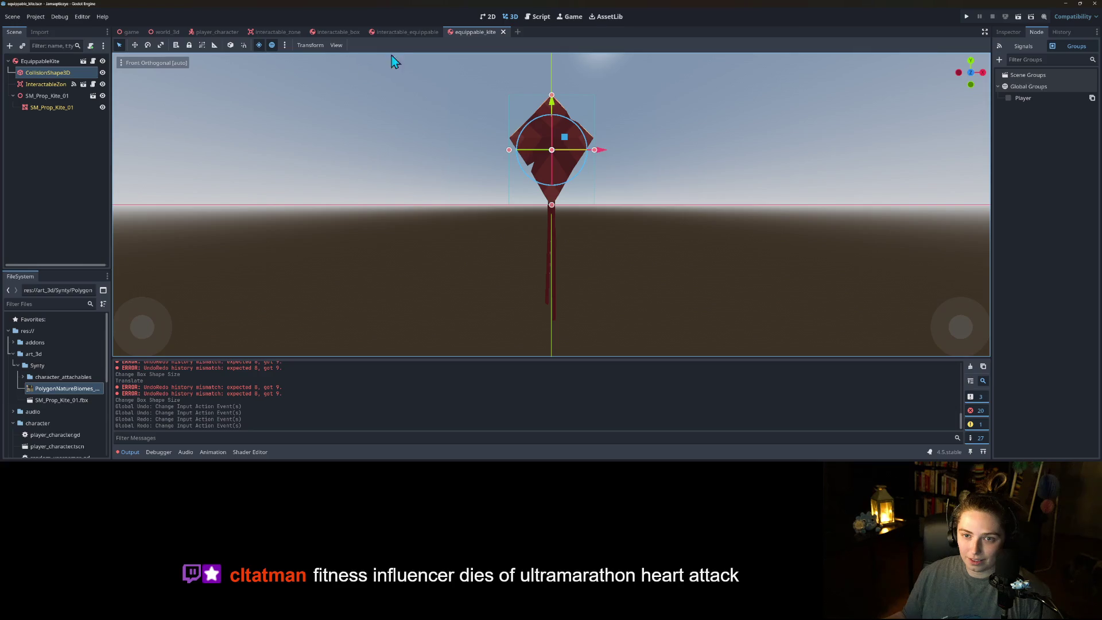
- Give interactable_equippable's collision a New BoxShape3D, save, and check the kite scene
click(405, 31)
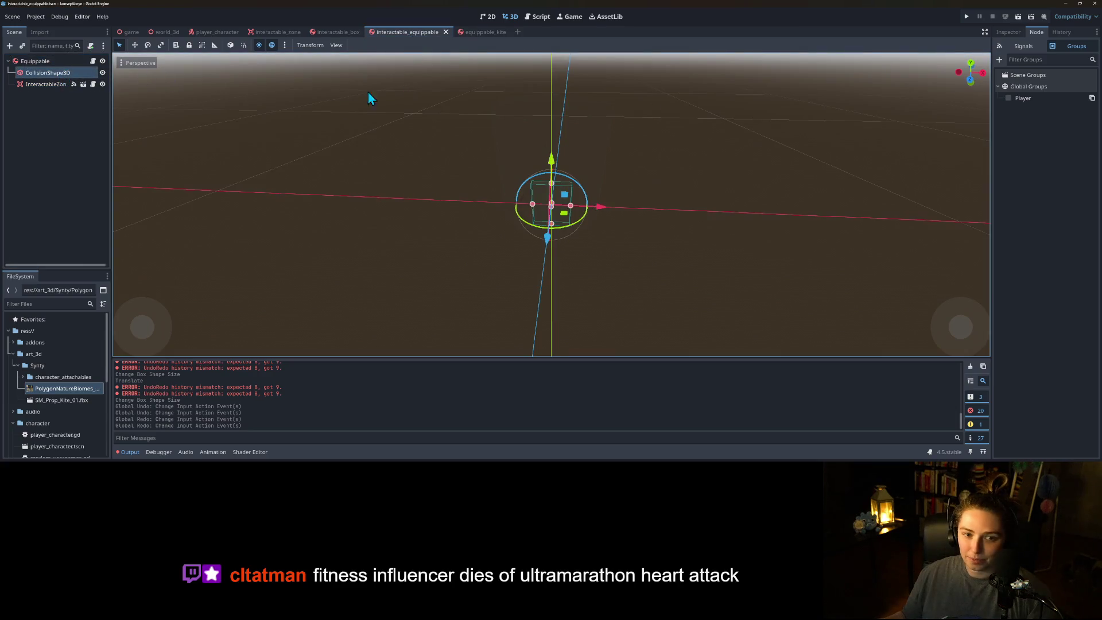
click(1008, 32)
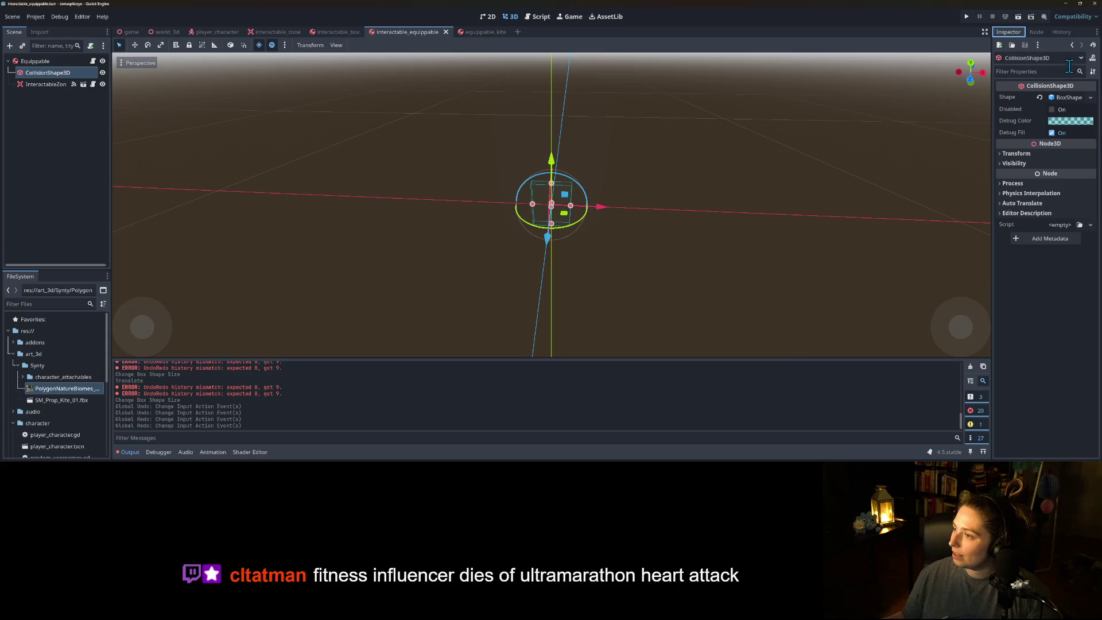
click(1089, 97)
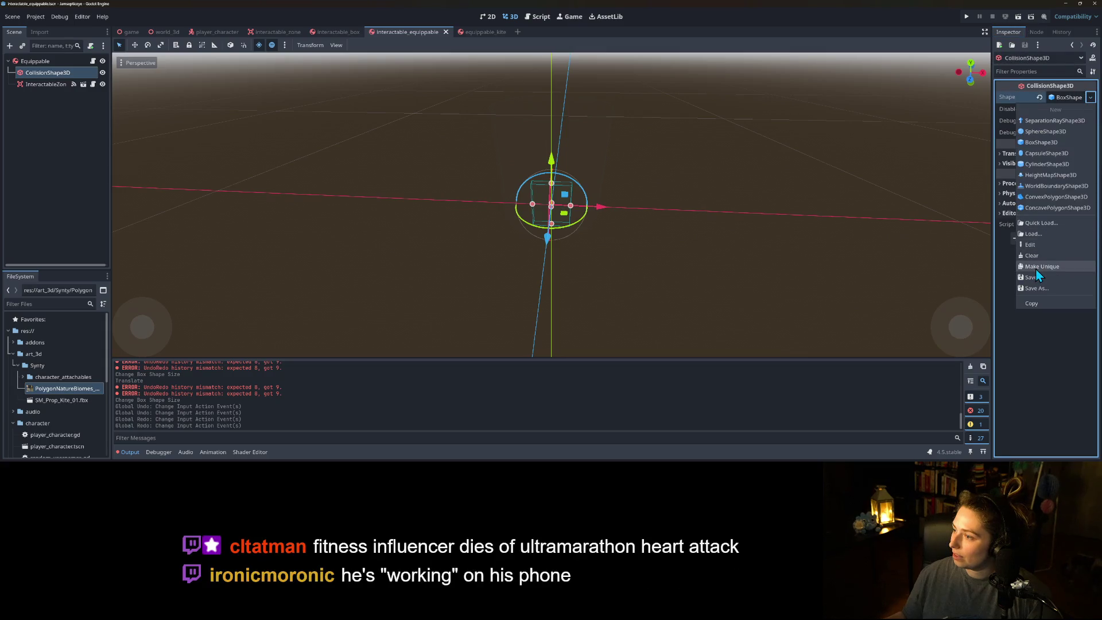
click(1049, 144)
key(ctrl+s)
click(480, 31)
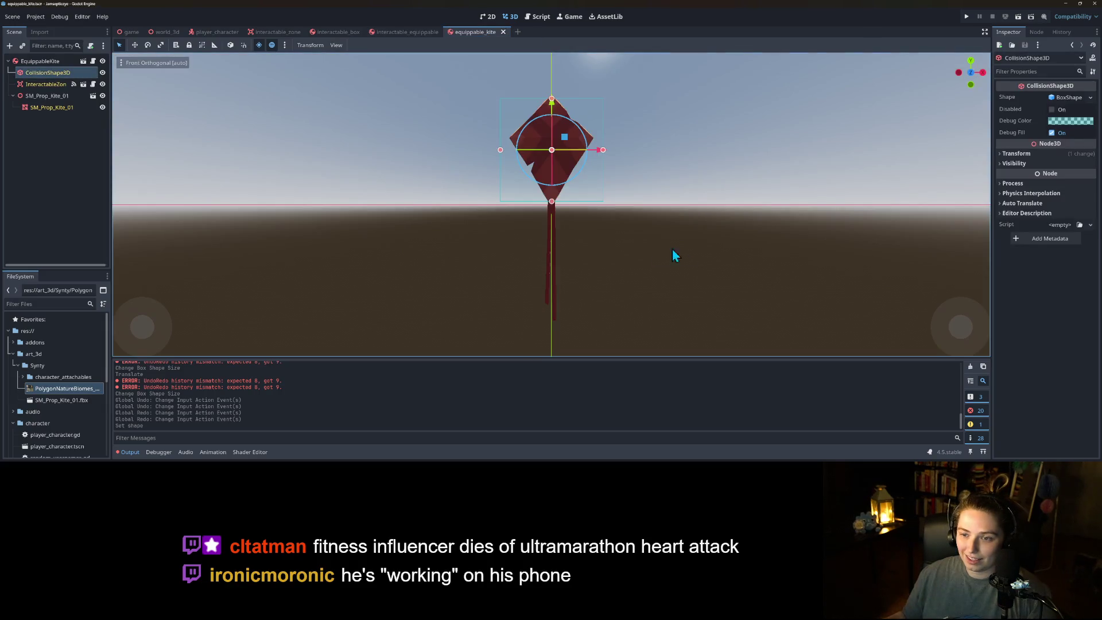
mouse_move(567, 279)
mouse_down()
mouse_move(505, 289)
mouse_move(582, 302)
mouse_move(482, 190)
mouse_up()
- Undo that change and reassign a fresh BoxShape3D to the equippable collision, then save
click(424, 33)
key(ctrl+z)
click(1089, 97)
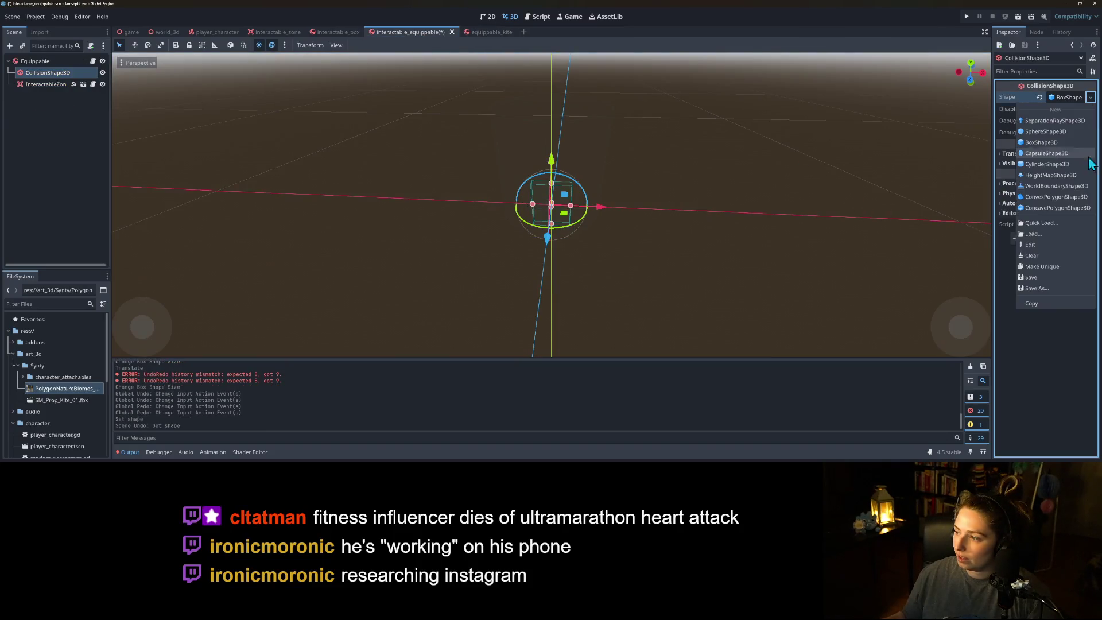
click(1059, 271)
click(1089, 97)
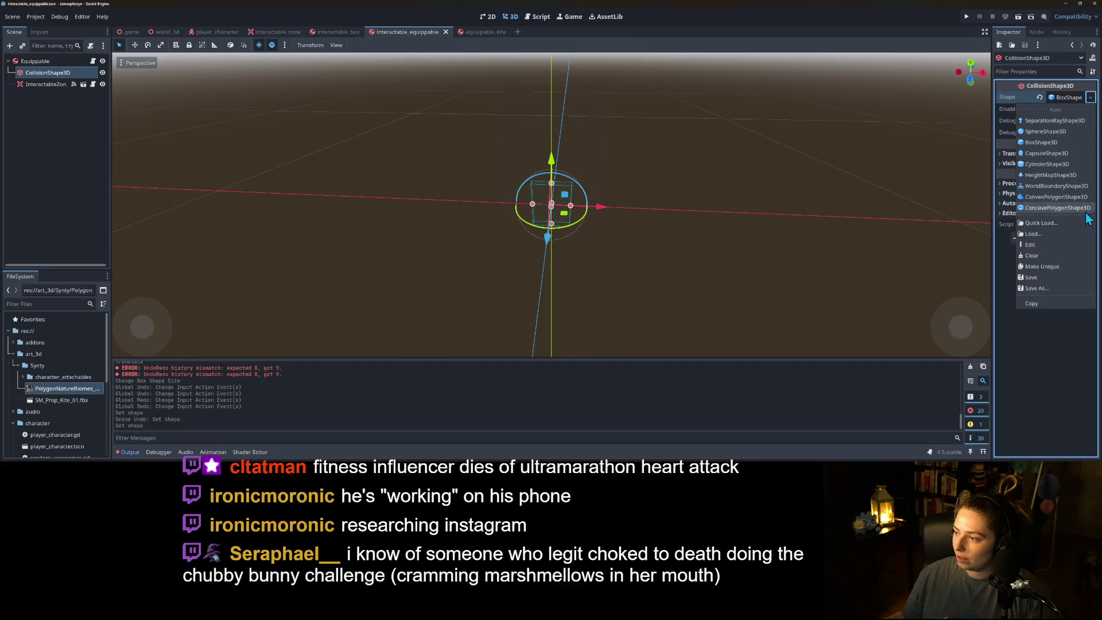
click(1041, 142)
key(ctrl+s)
click(484, 31)
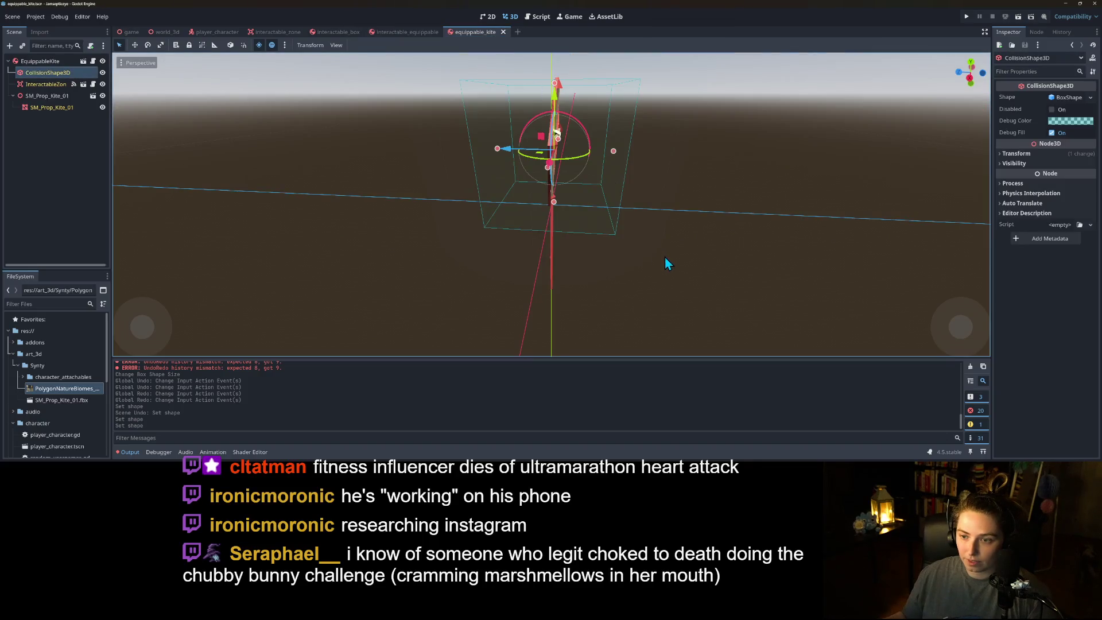
- Make the kite collision shape unique and fit its depth and height in Right view
mouse_move(591, 251)
mouse_down()
mouse_move(659, 287)
mouse_move(676, 279)
mouse_move(644, 255)
mouse_up()
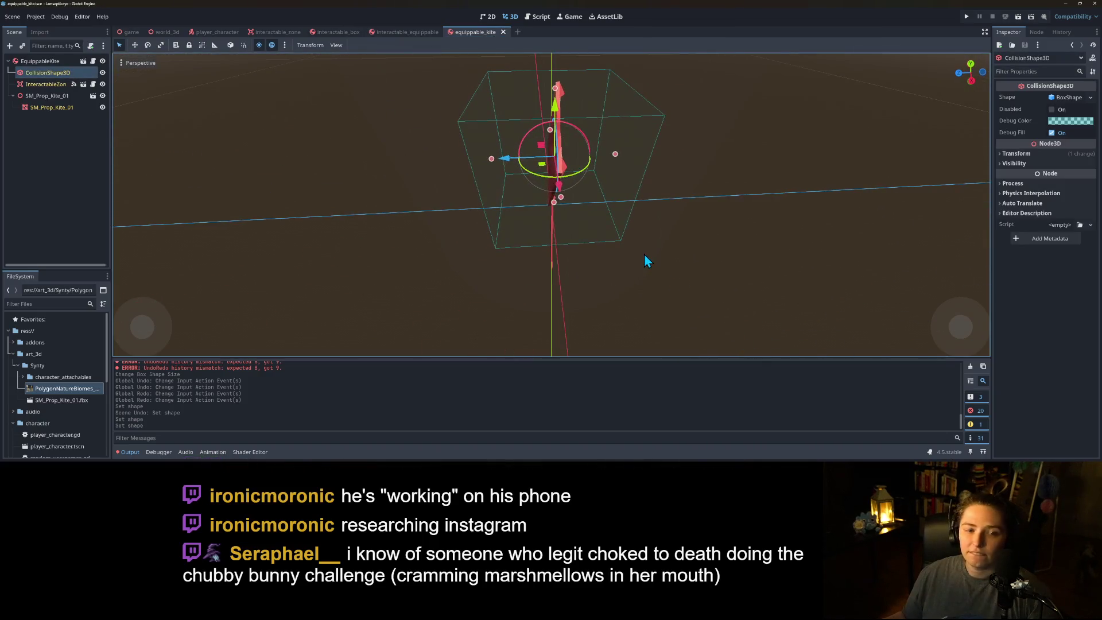
click(1088, 97)
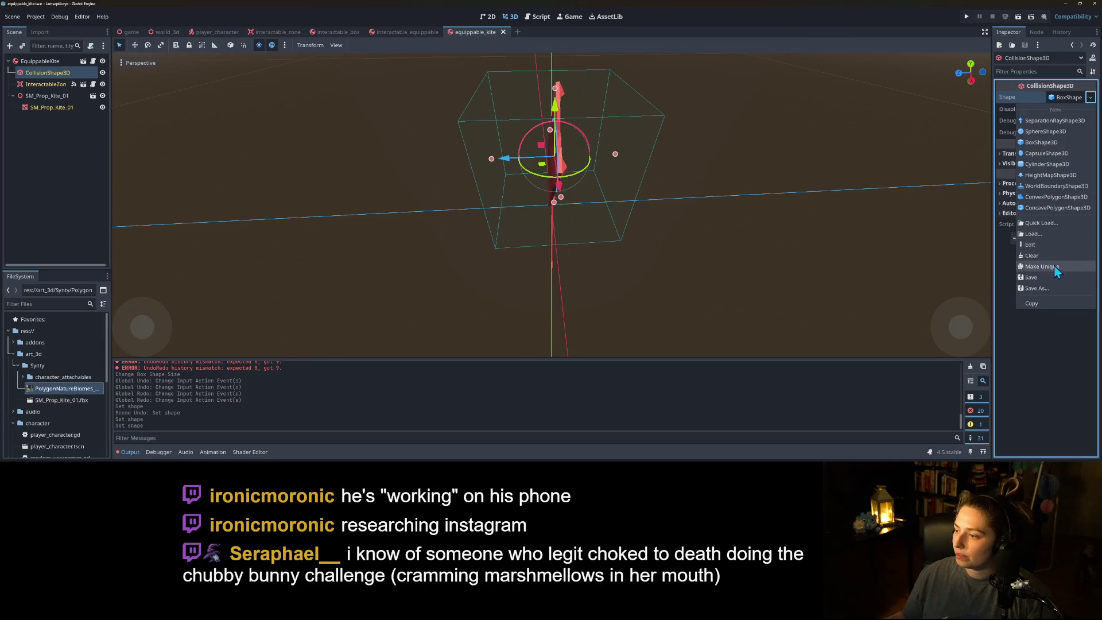
click(1078, 261)
key(KP_3)
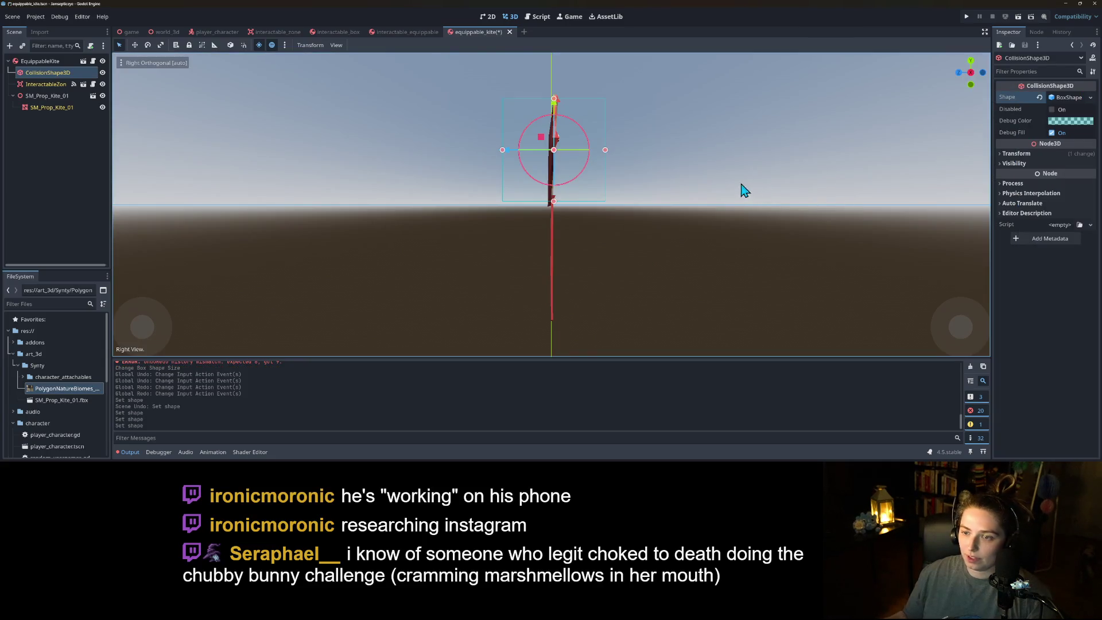
mouse_move(604, 151)
mouse_down()
mouse_move(506, 154)
mouse_move(547, 156)
mouse_up()
drag(552, 101, 553, 101)
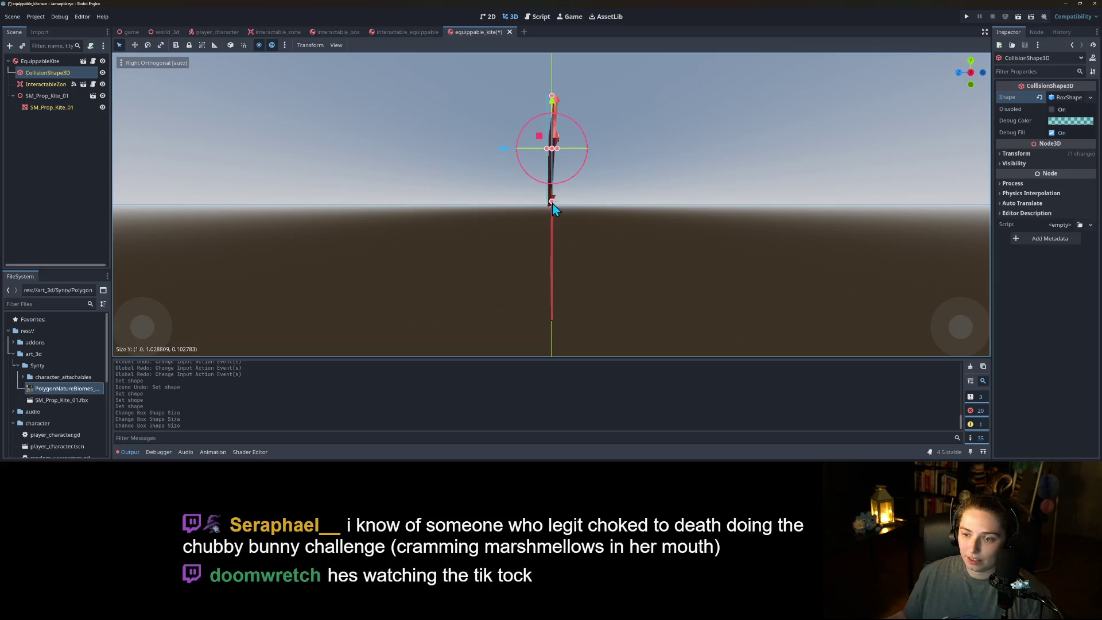
drag(553, 207, 556, 207)
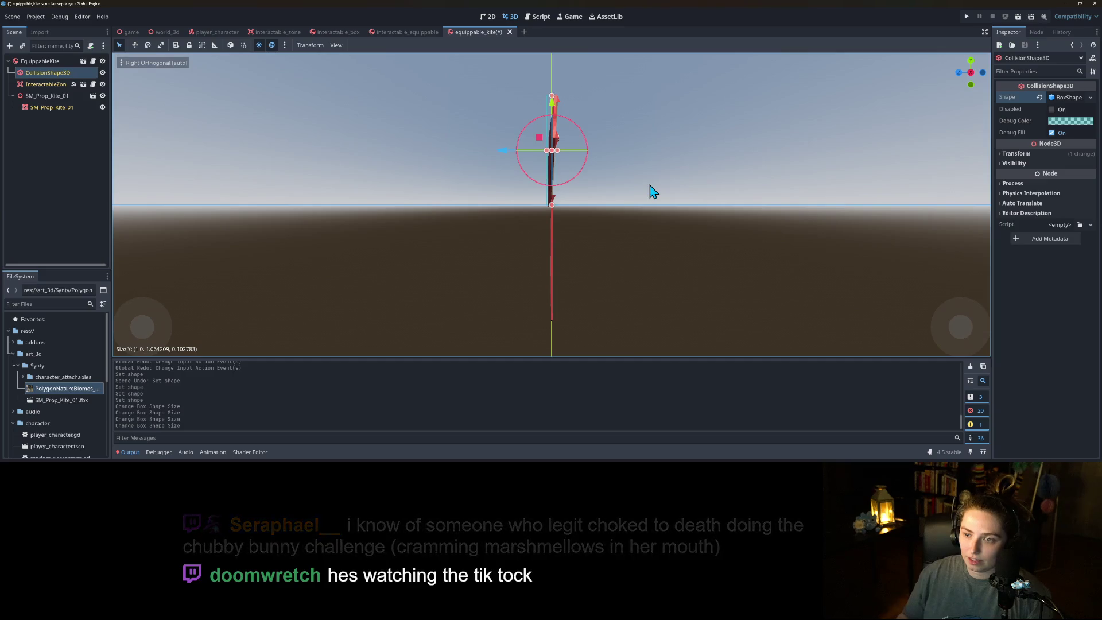
- Narrow the box to the kite's width in Front view, save, and run the game
key(KP_1)
drag(500, 150, 510, 150)
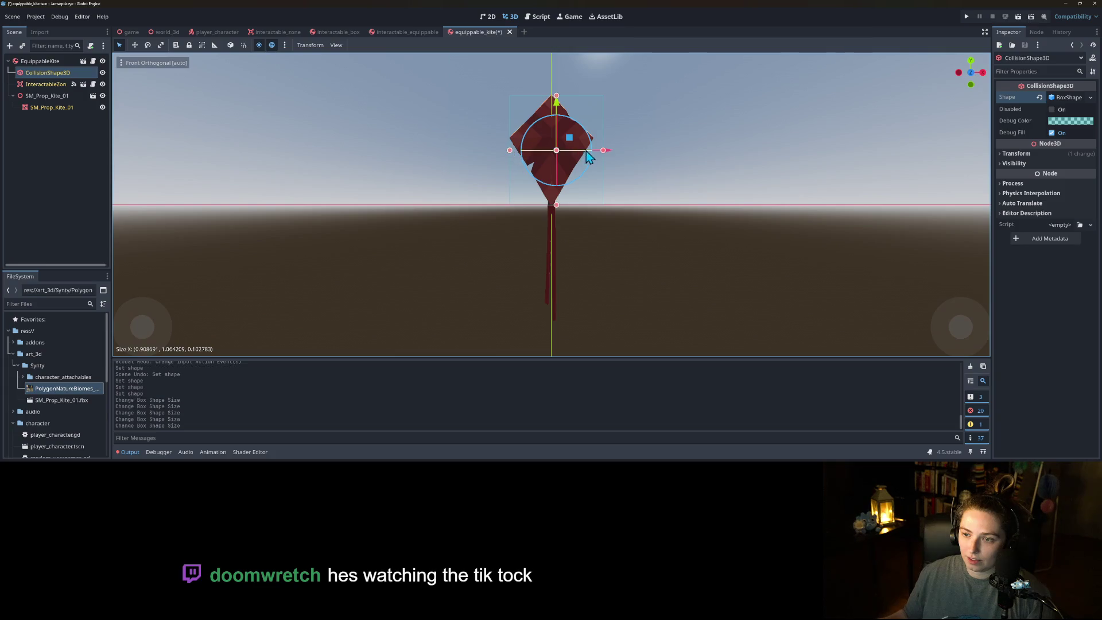
drag(604, 151, 595, 154)
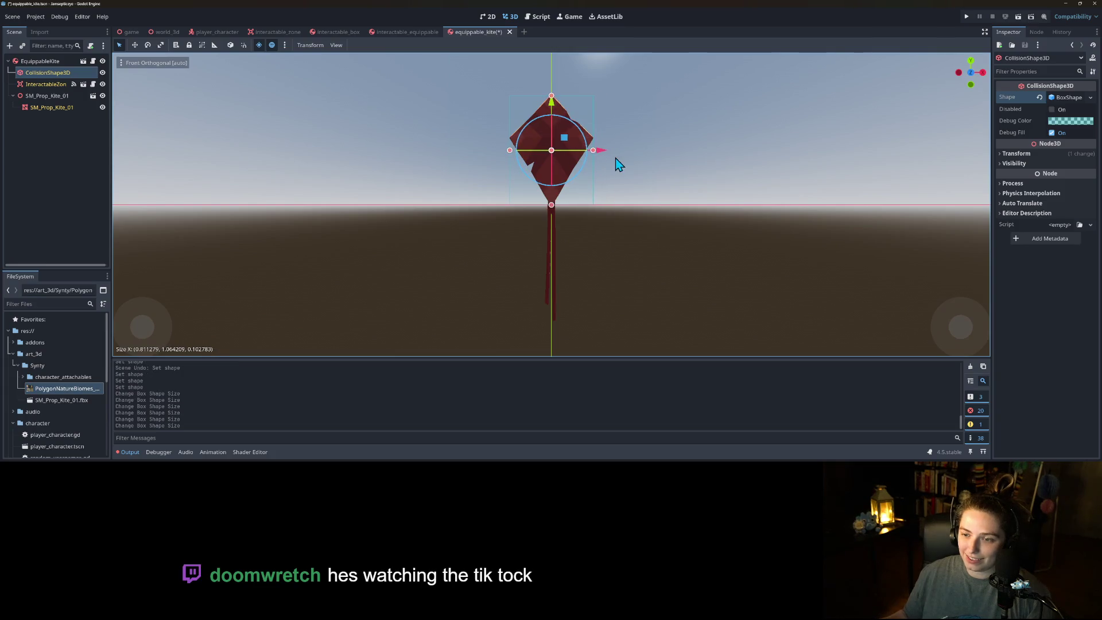
key(ctrl+s)
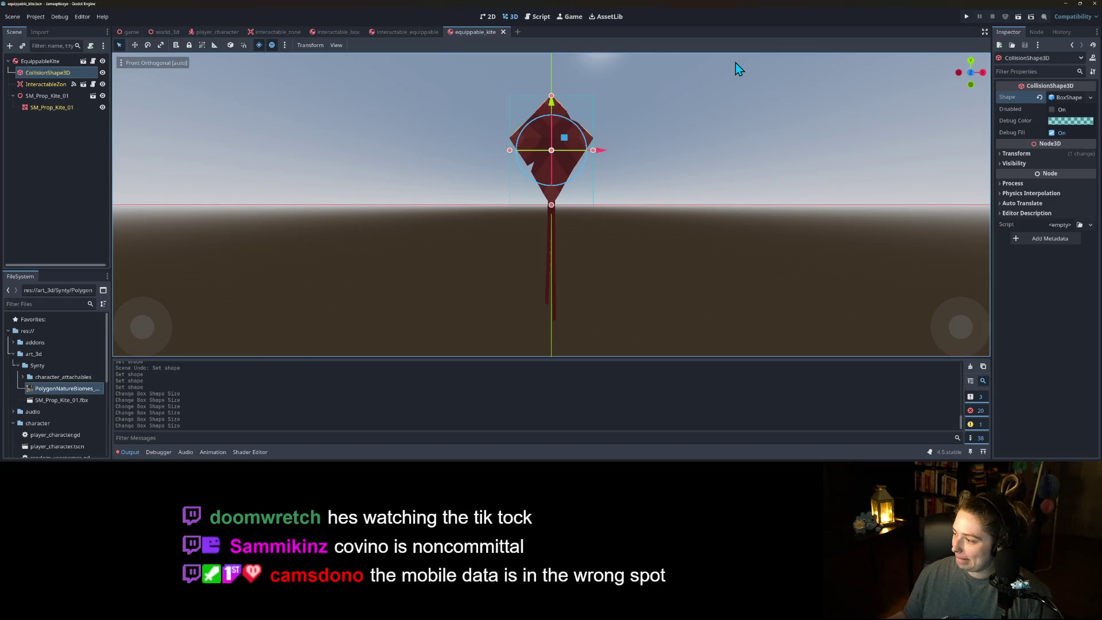
click(965, 16)
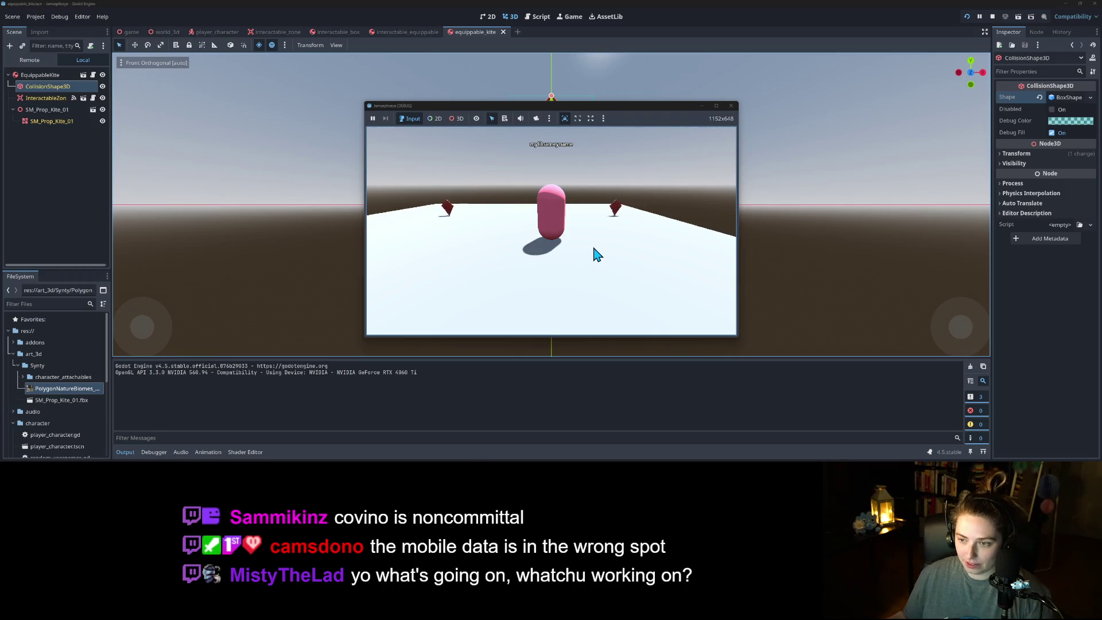
- Equip both kites with E, drop and re-equip one, then stop the test run
key(e)
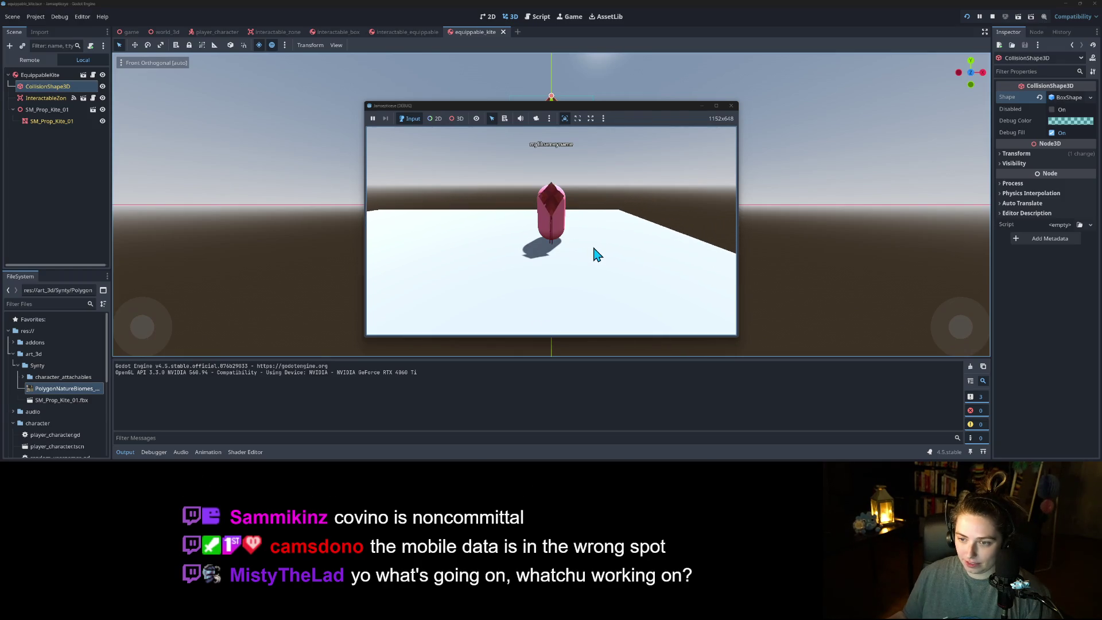
key(e)
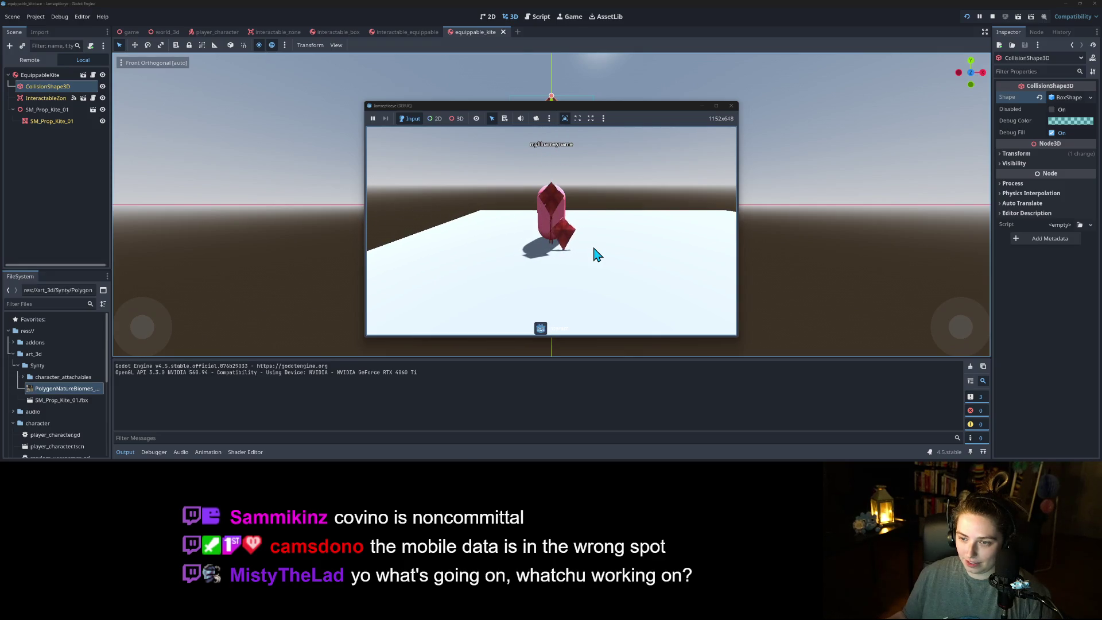
key(e)
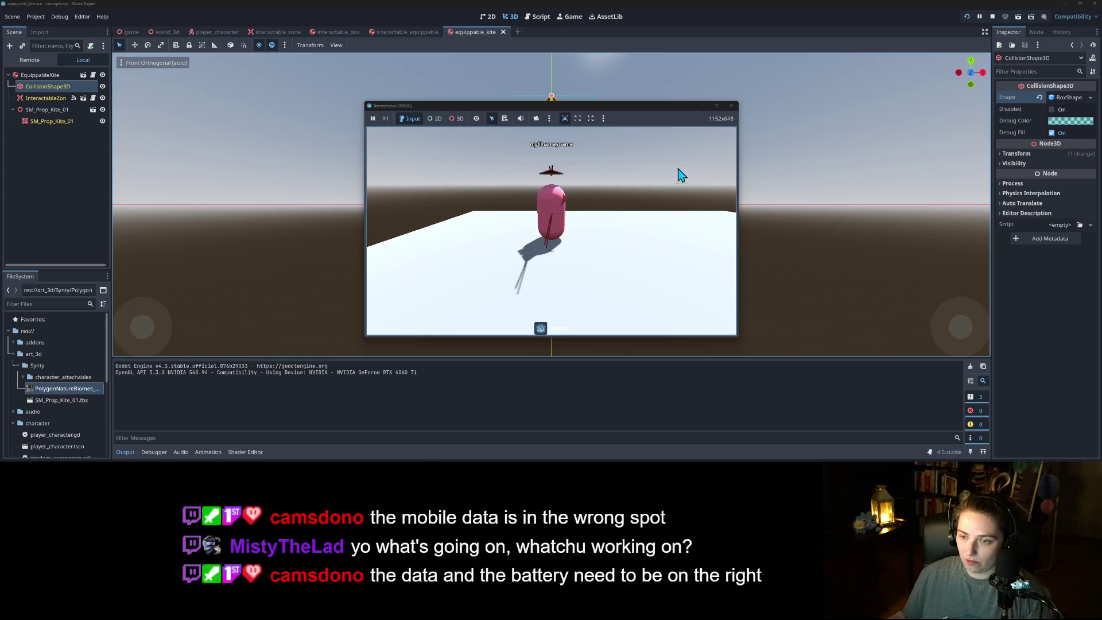
click(731, 105)
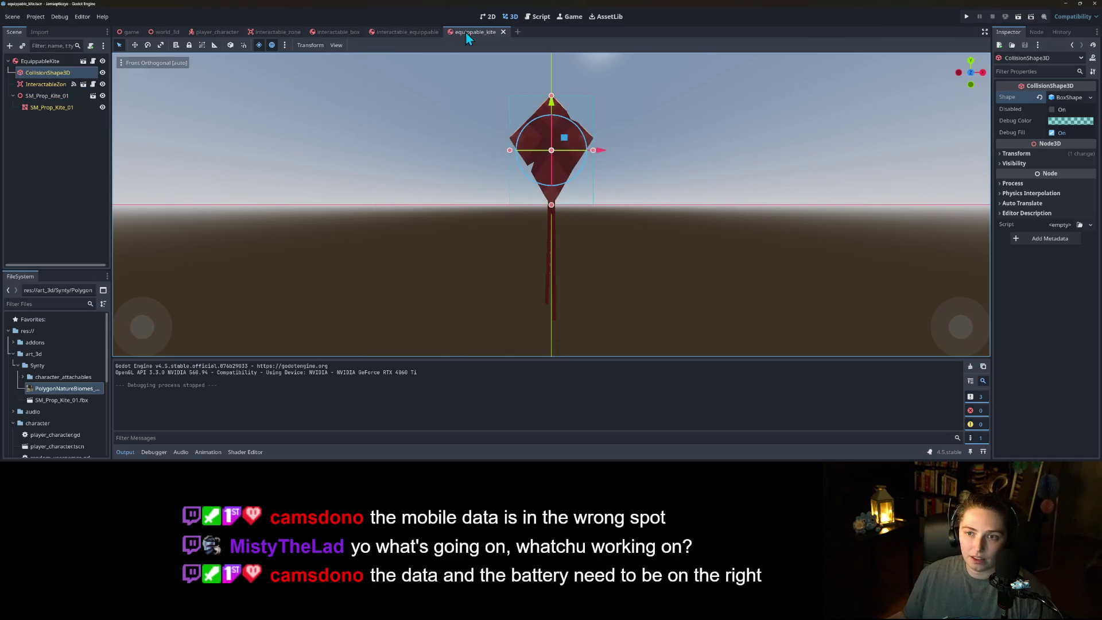
- Open player_character.gd and trace reparent and the an_object parameter in the equip function
click(215, 32)
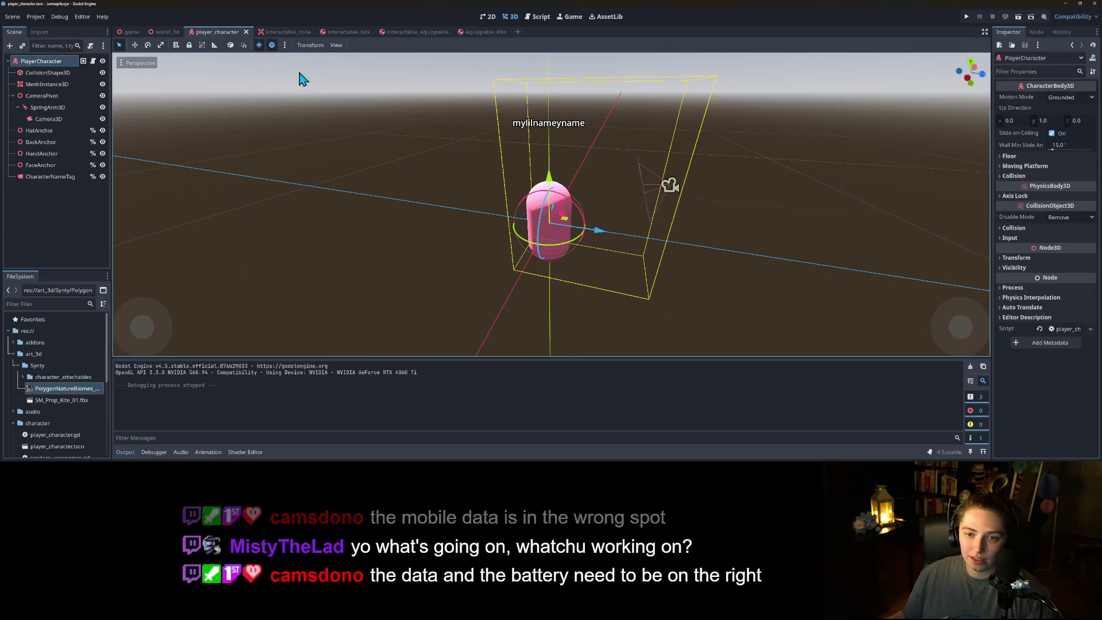
click(541, 17)
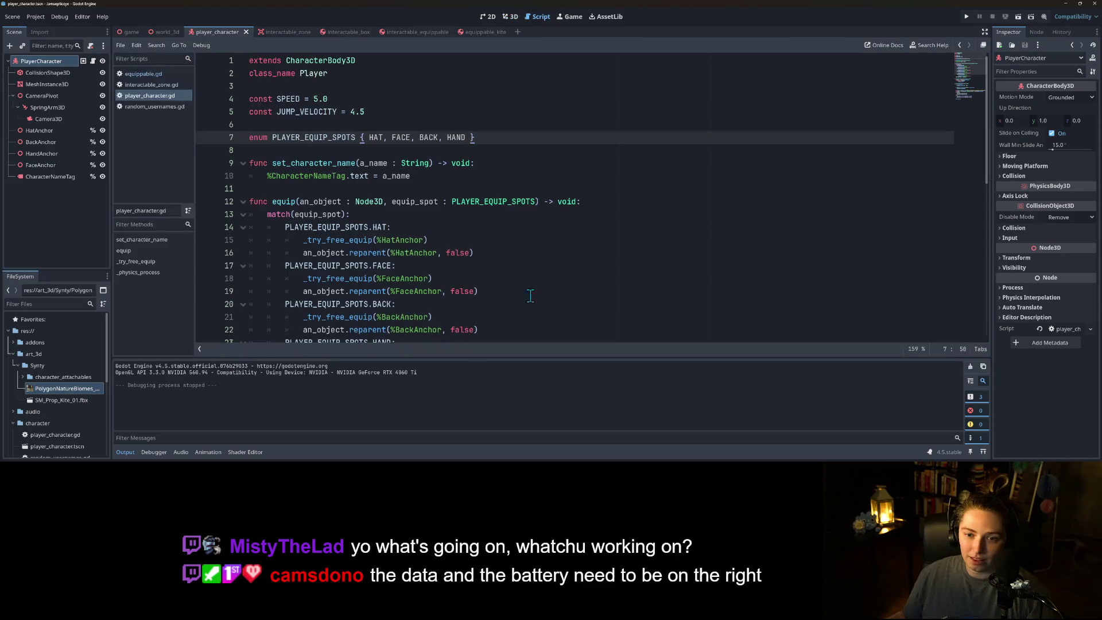
scroll(484, 272, down, 3)
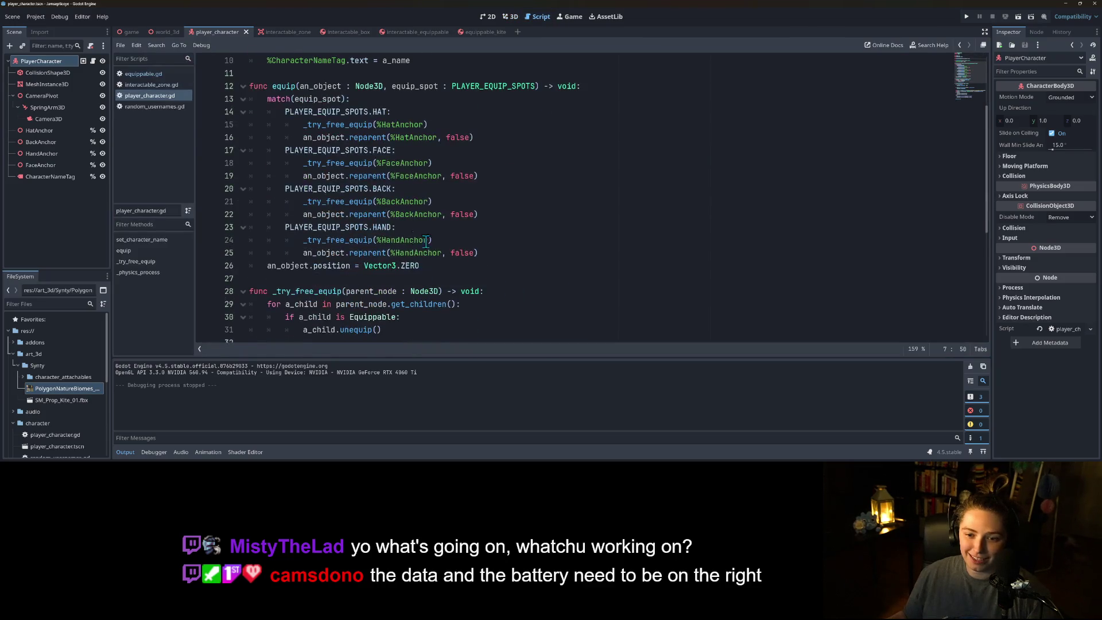
double_click(359, 253)
key(End)
double_click(365, 252)
double_click(327, 252)
ctrl+click(330, 252)
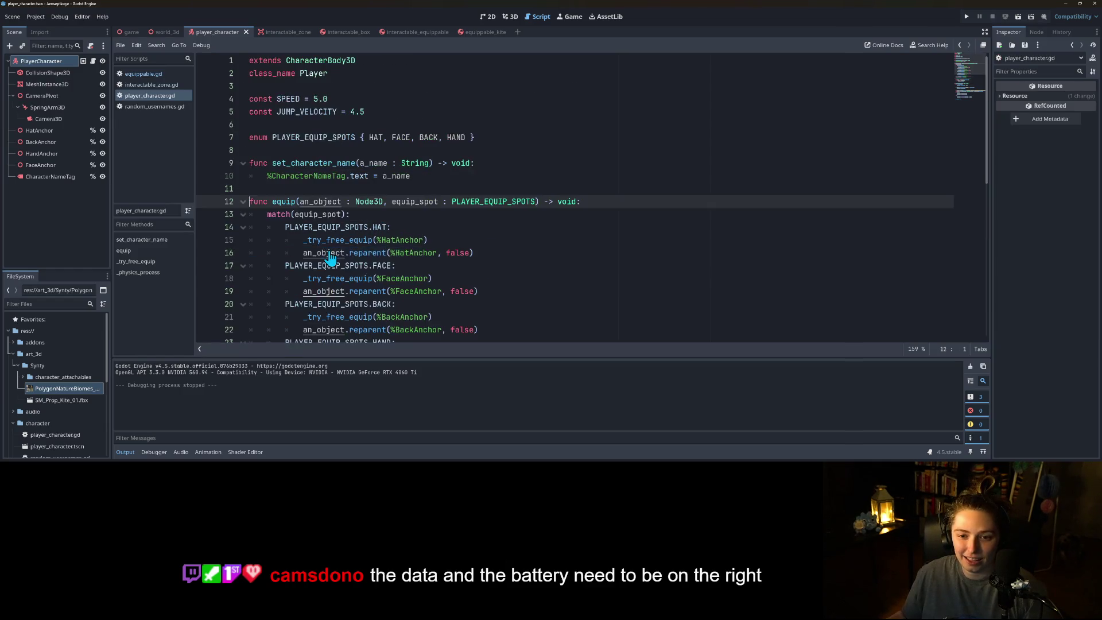
scroll(344, 235, down, 4)
scroll(345, 224, up, 2)
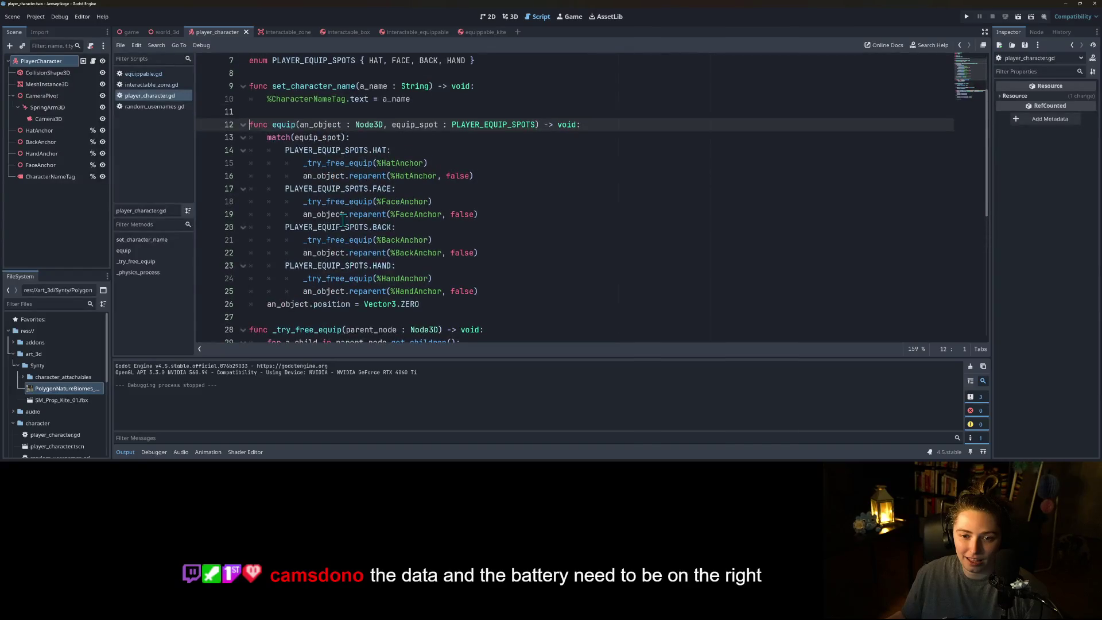
- Find 'equip' across the project, restore line 12, and open the equippable.gd result
key(ctrl+shift+f)
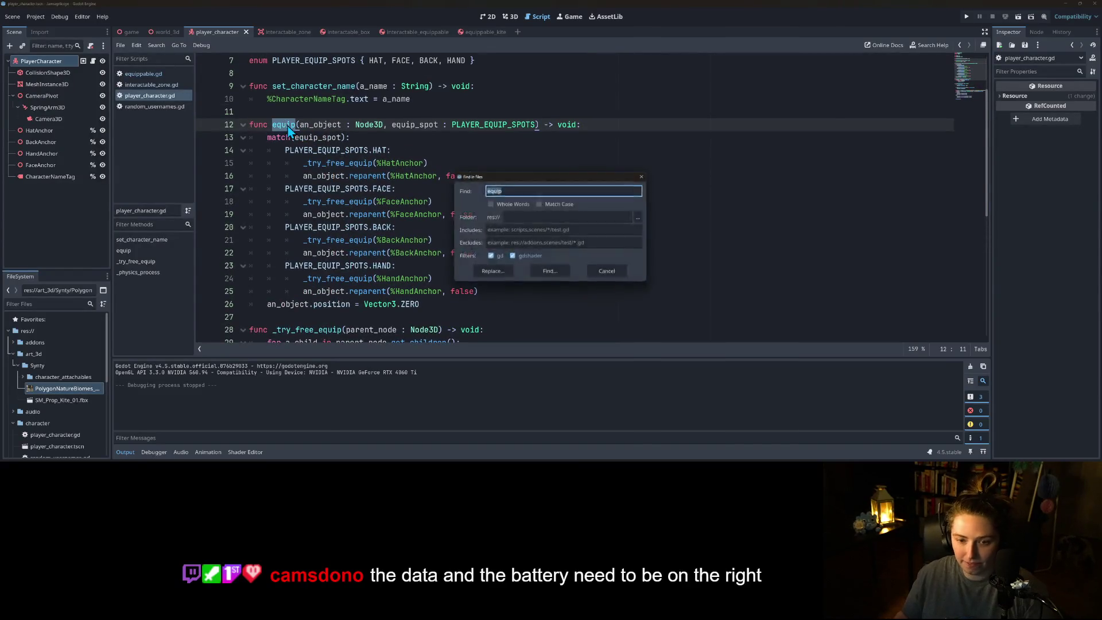
key(Return)
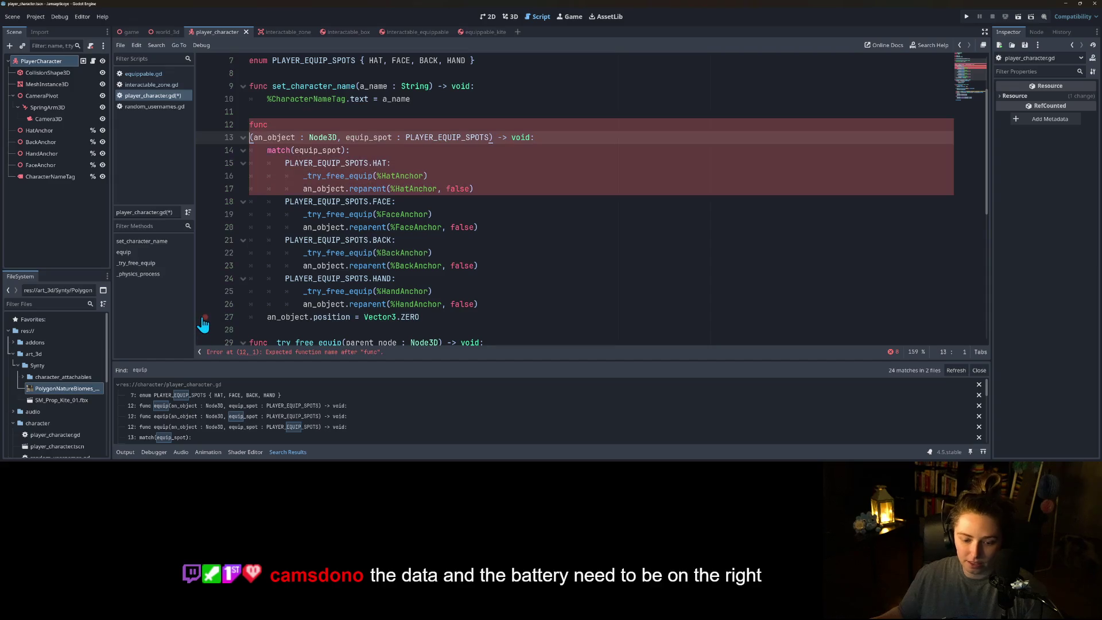
key(ctrl+z)
scroll(204, 424, down, 2)
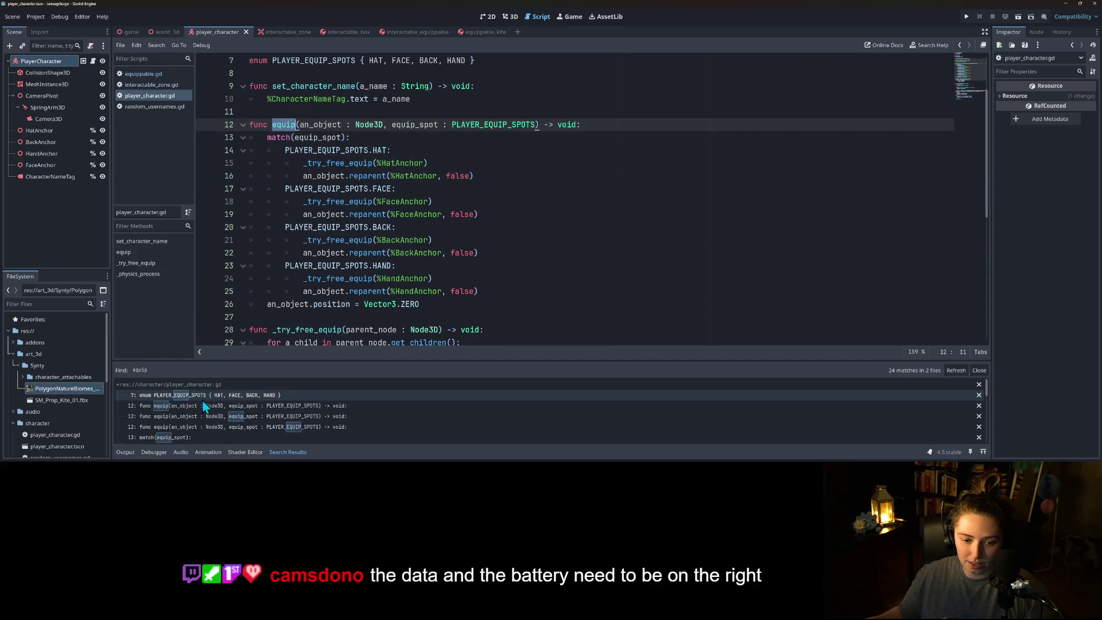
scroll(204, 429, down, 5)
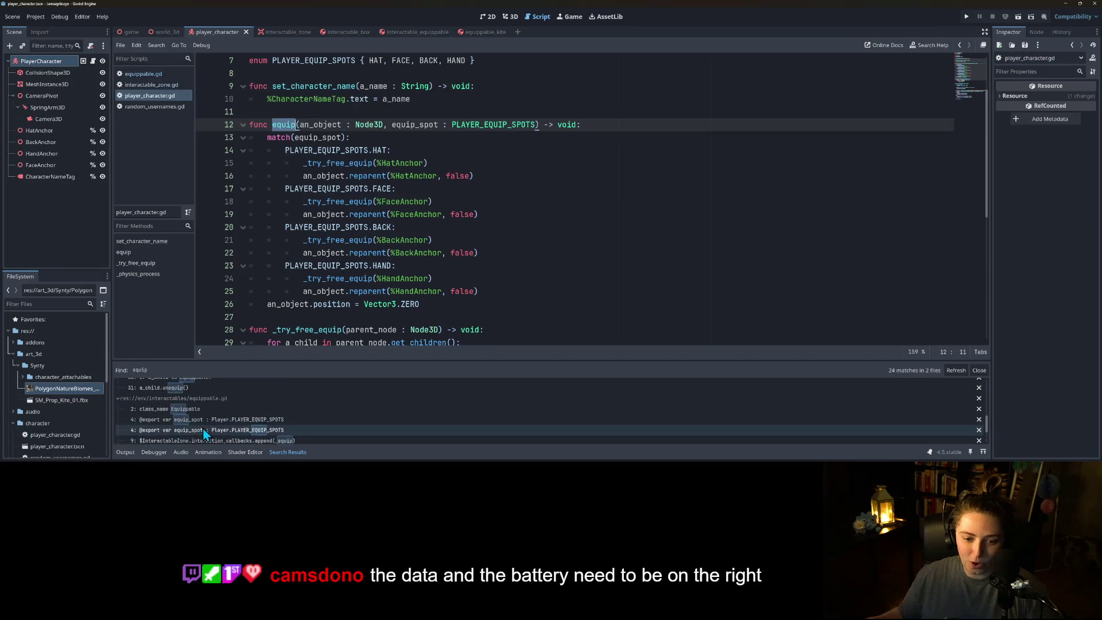
scroll(208, 429, down, 2)
scroll(208, 424, up, 2)
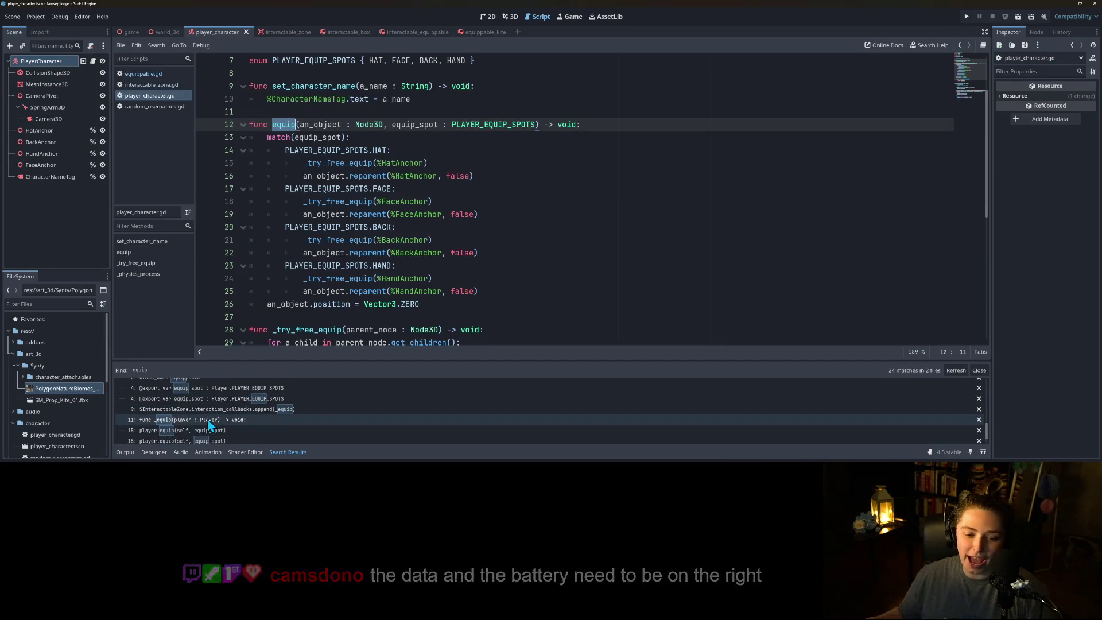
scroll(209, 419, down, 1)
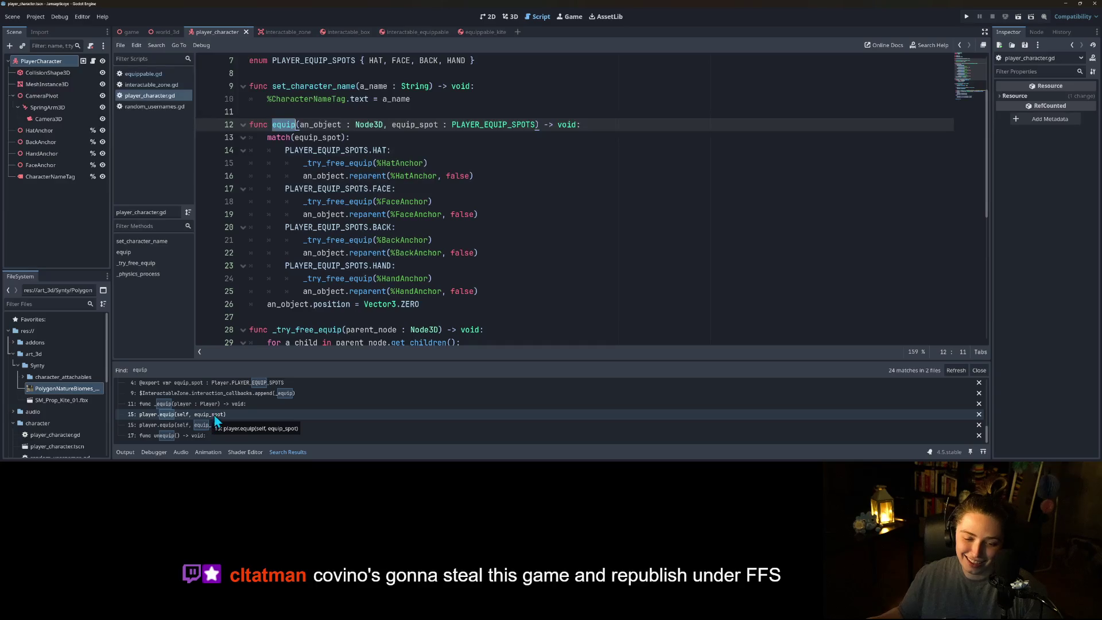
click(209, 415)
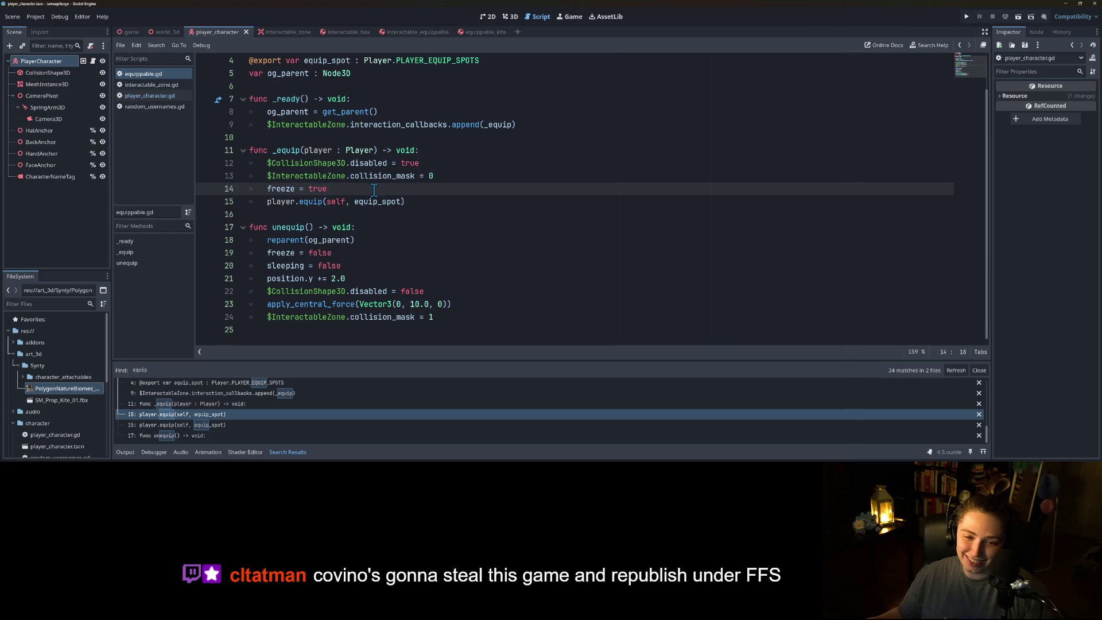
- Start a position line after freeze = true in equippable.gd, then delete it
key(Return)
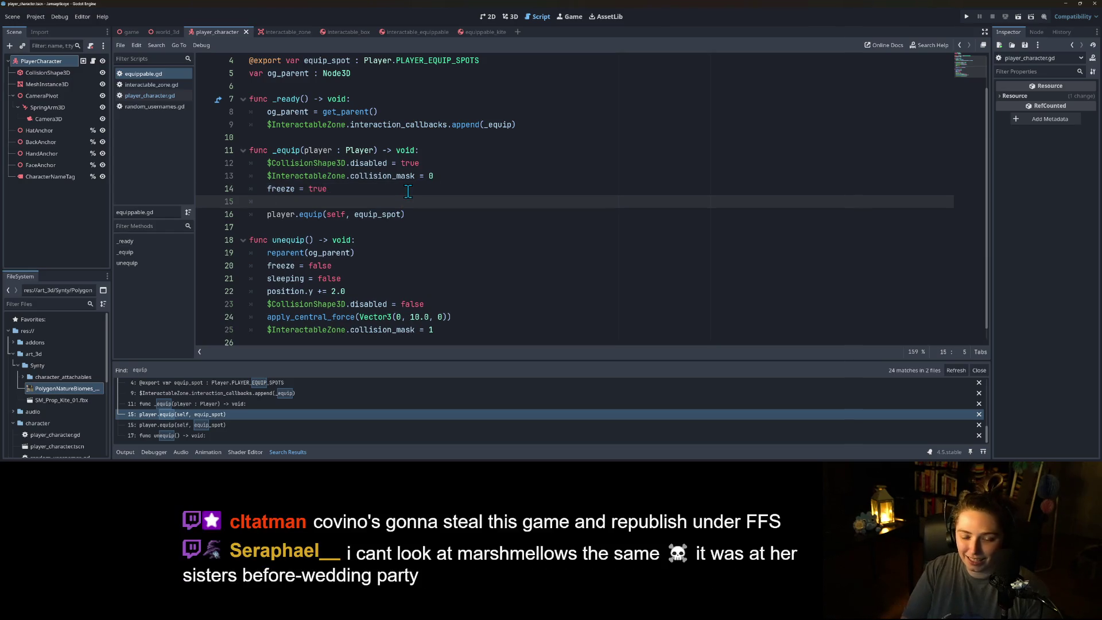
text(posi)
key(Return)
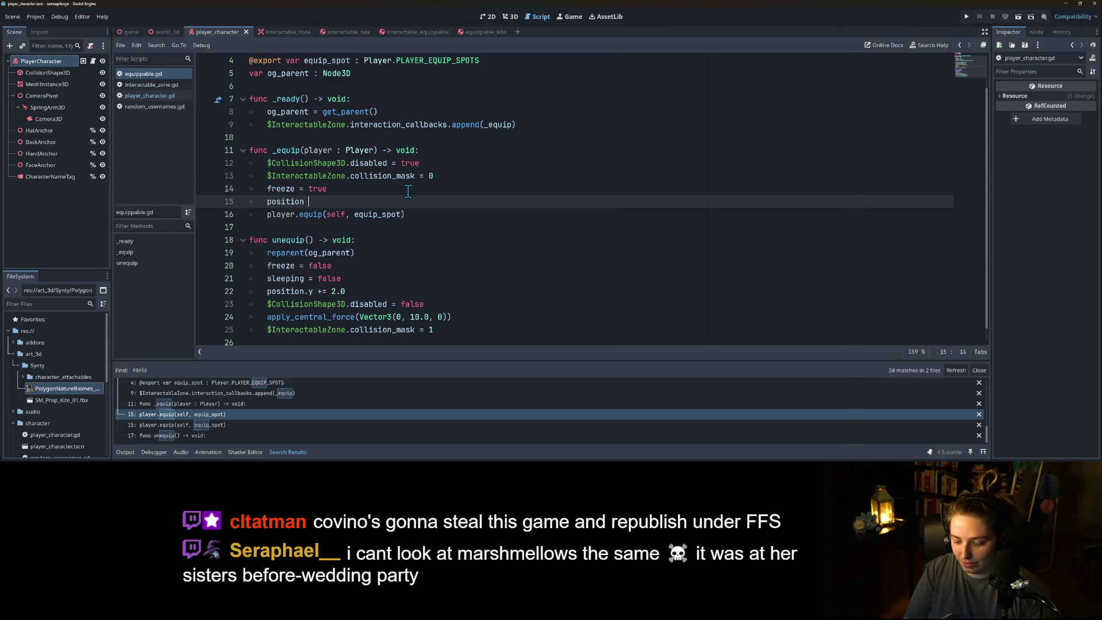
key(BackSpace)
key(BackSpace)
key(BackSpace)
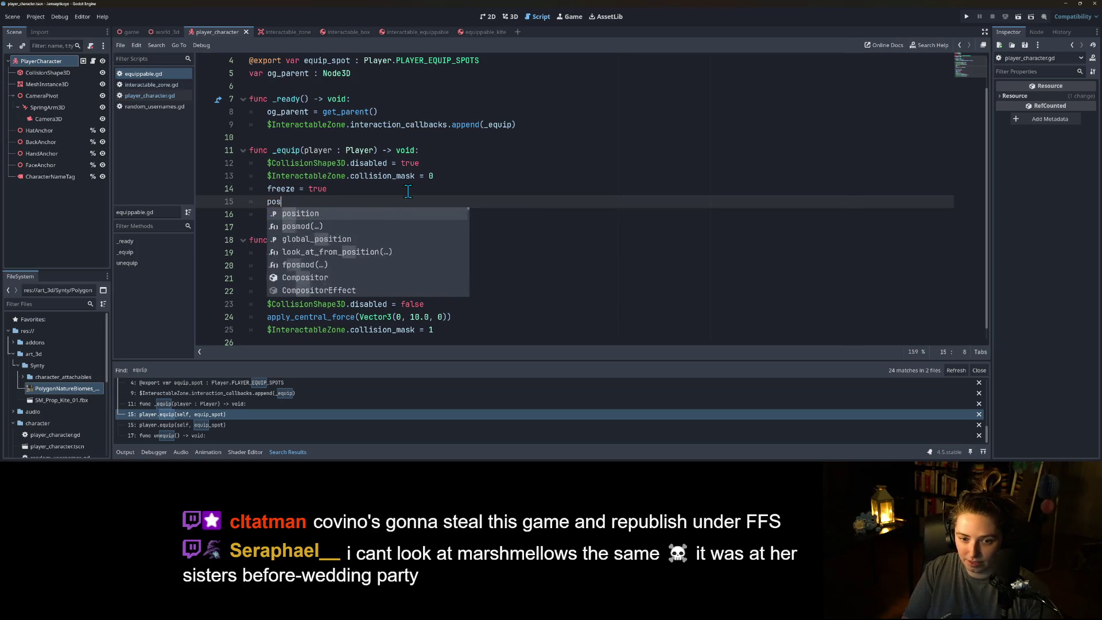
key(BackSpace)
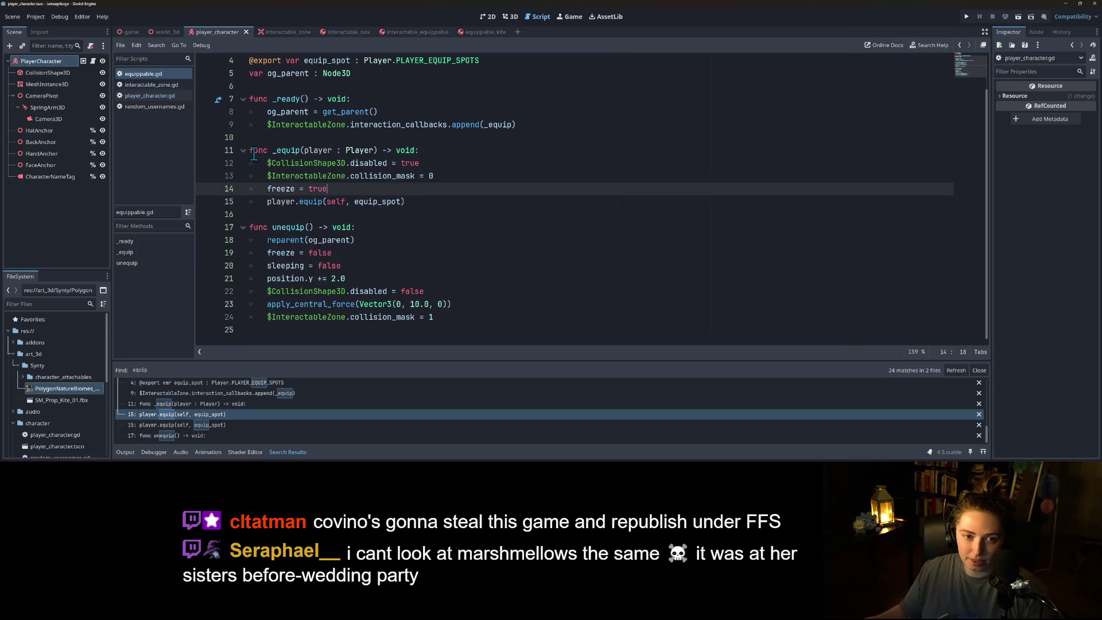
- Move an_object.position = Vector3.ZERO to the top of equip(), save, and run the game
click(166, 96)
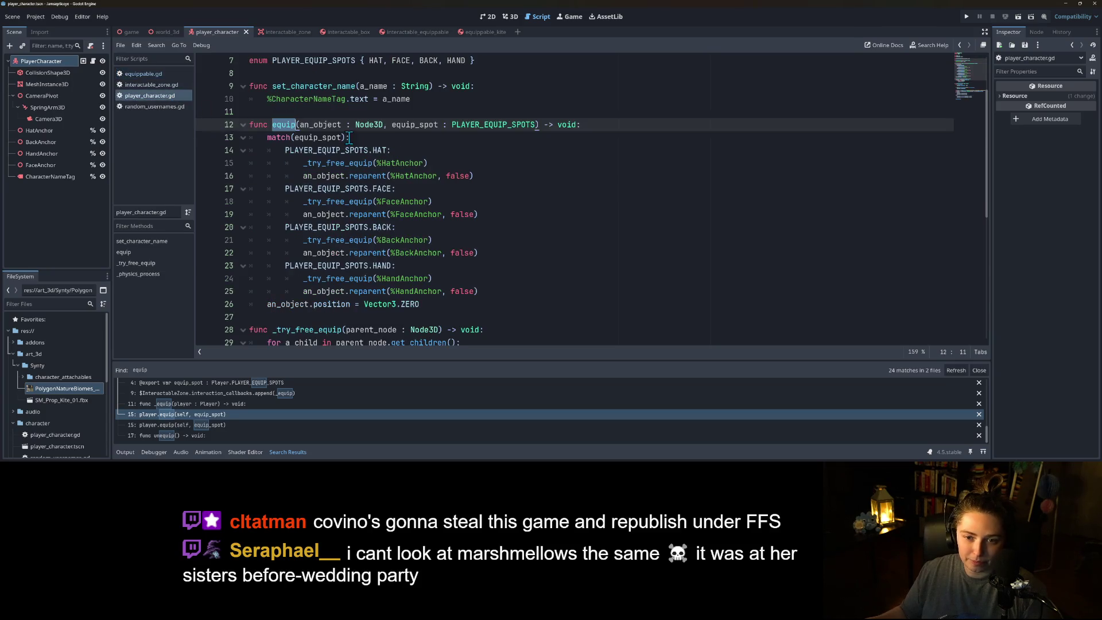
click(331, 318)
click(332, 305)
drag(268, 308, 422, 306)
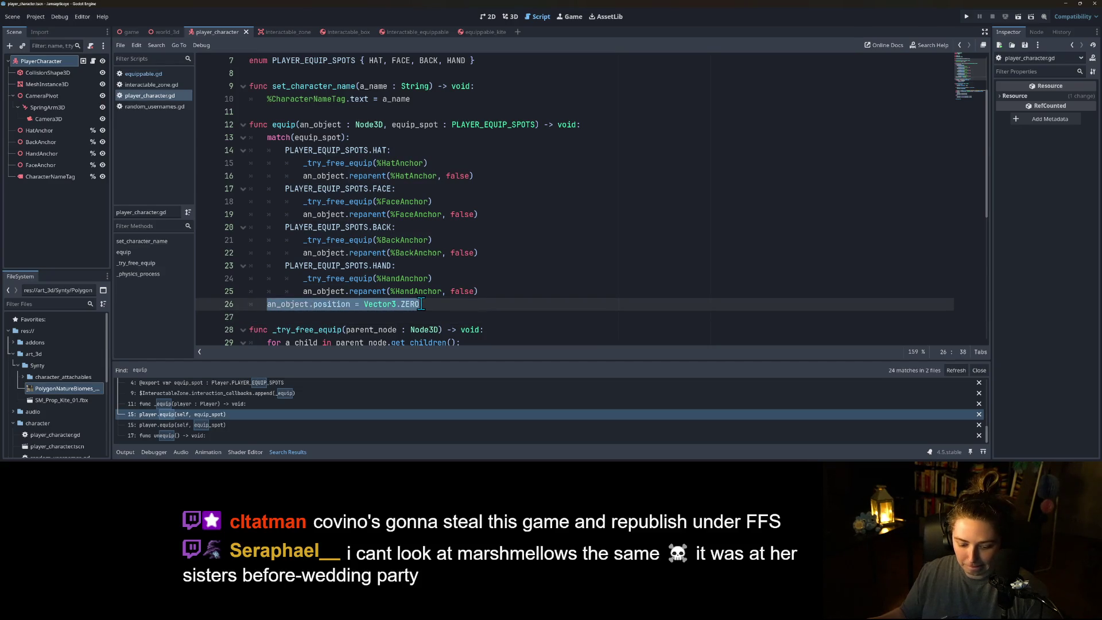
key(ctrl+c)
click(602, 125)
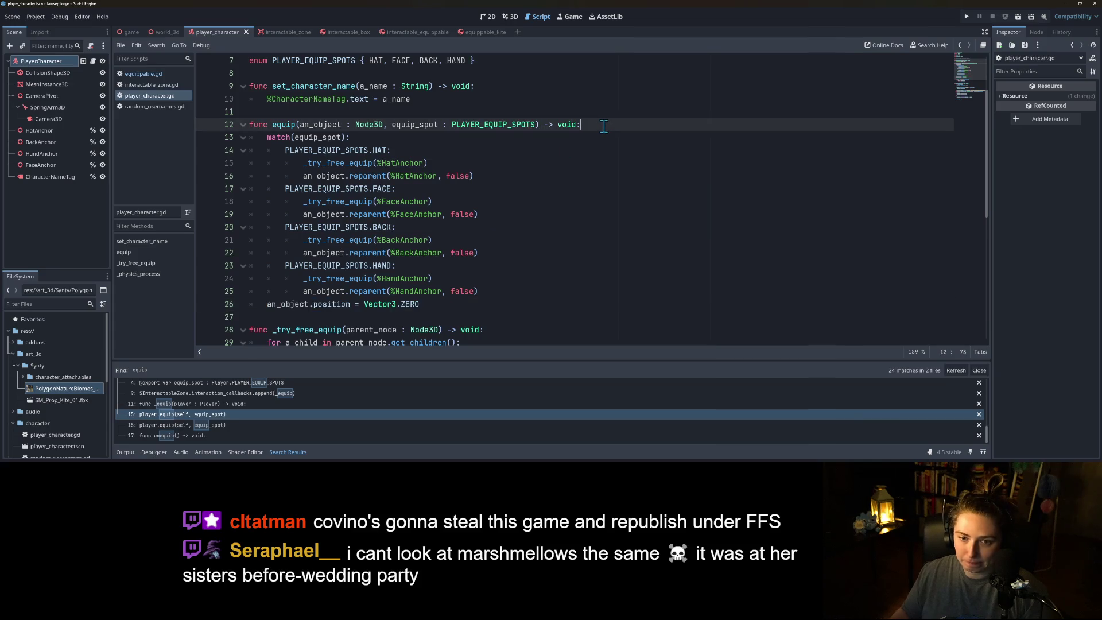
key(Return)
key(ctrl+v)
drag(434, 314, 246, 316)
key(BackSpace)
key(BackSpace)
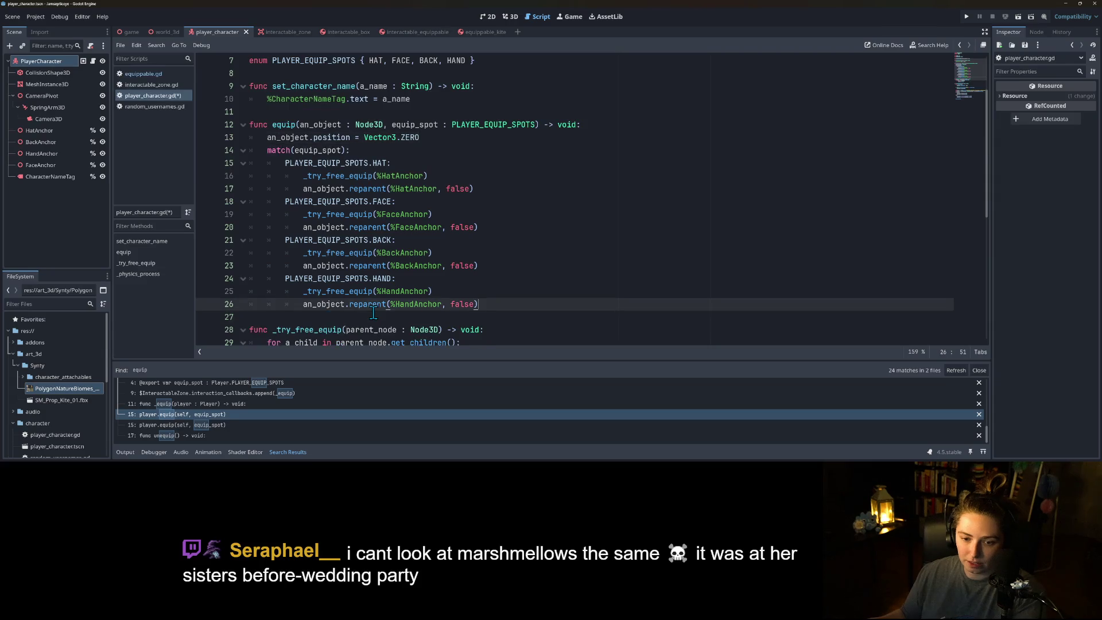
key(ctrl+s)
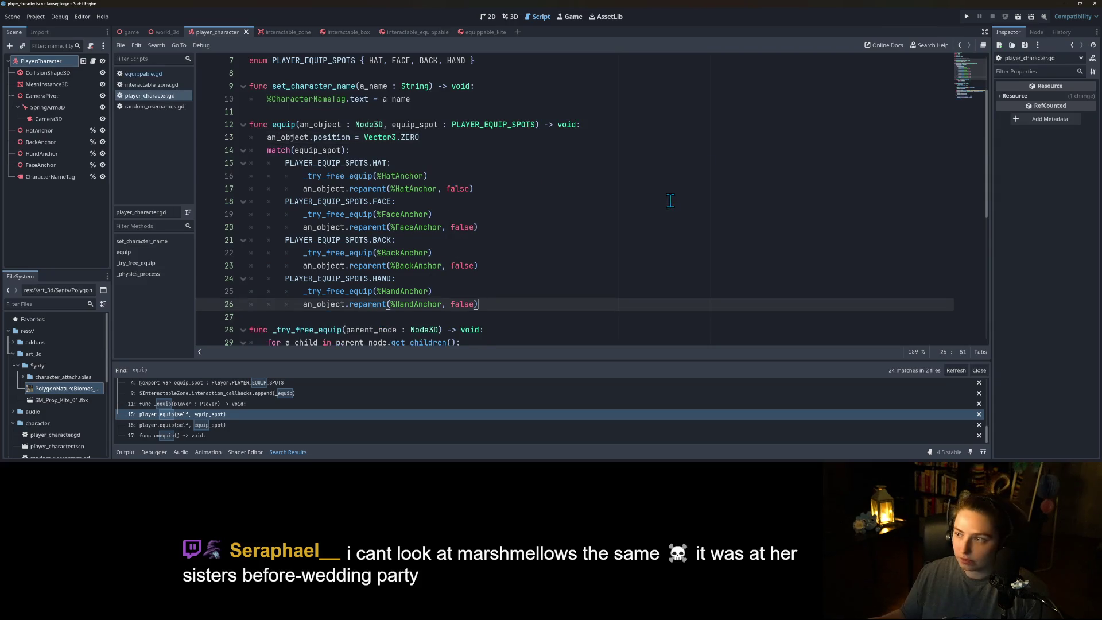
click(966, 17)
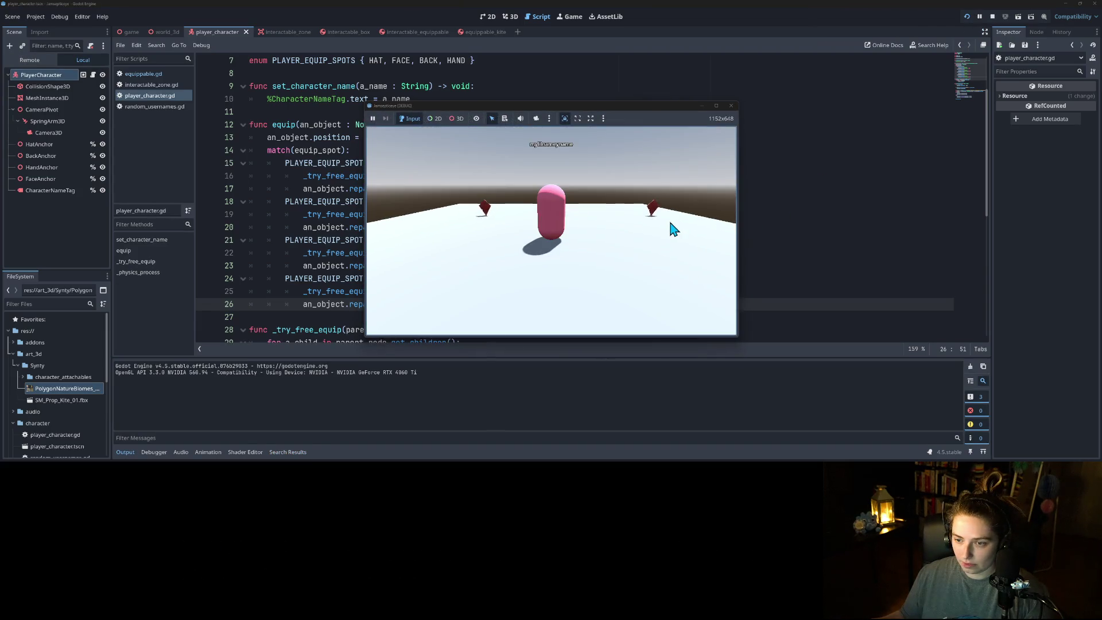
key(d)
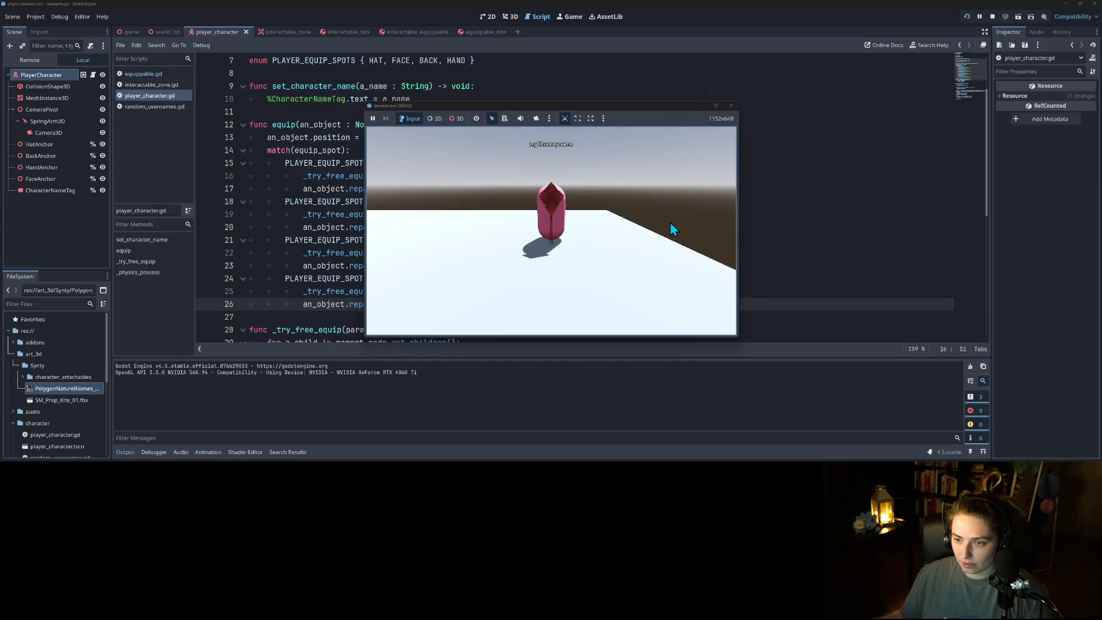
key(a)
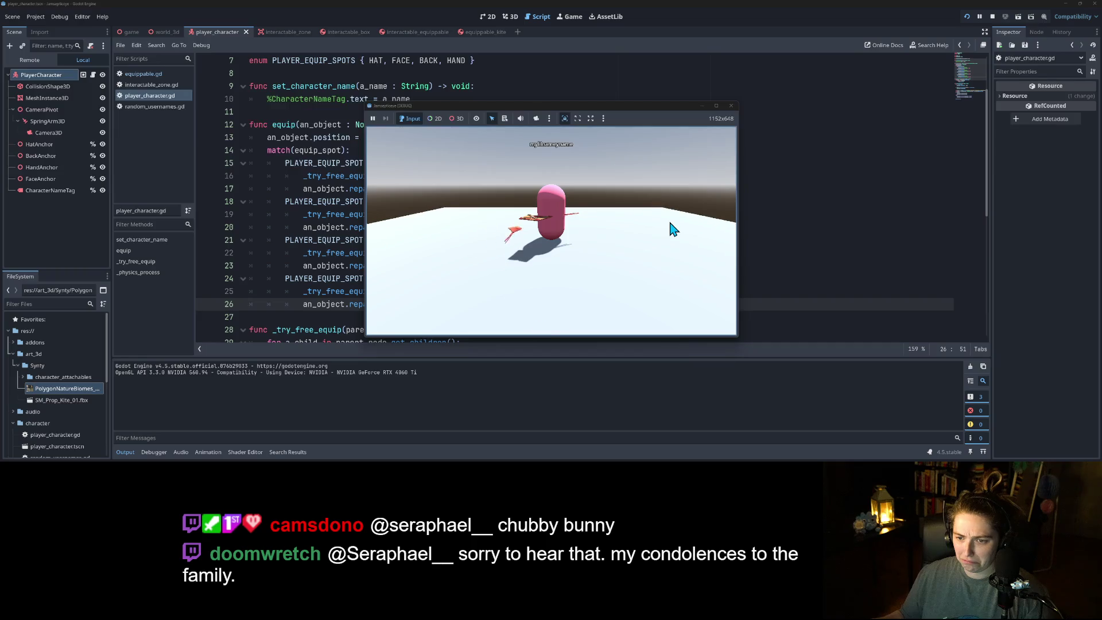
click(731, 106)
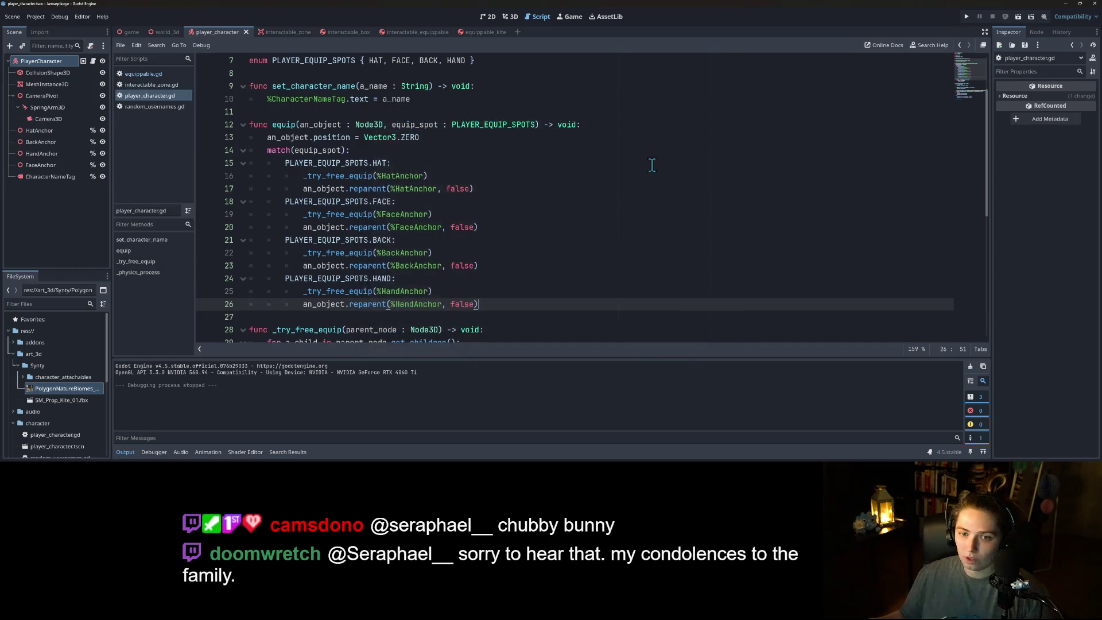
- Duplicate the position reset line and change it to an_object.rotation = Vector3.ZERO
click(436, 291)
click(425, 133)
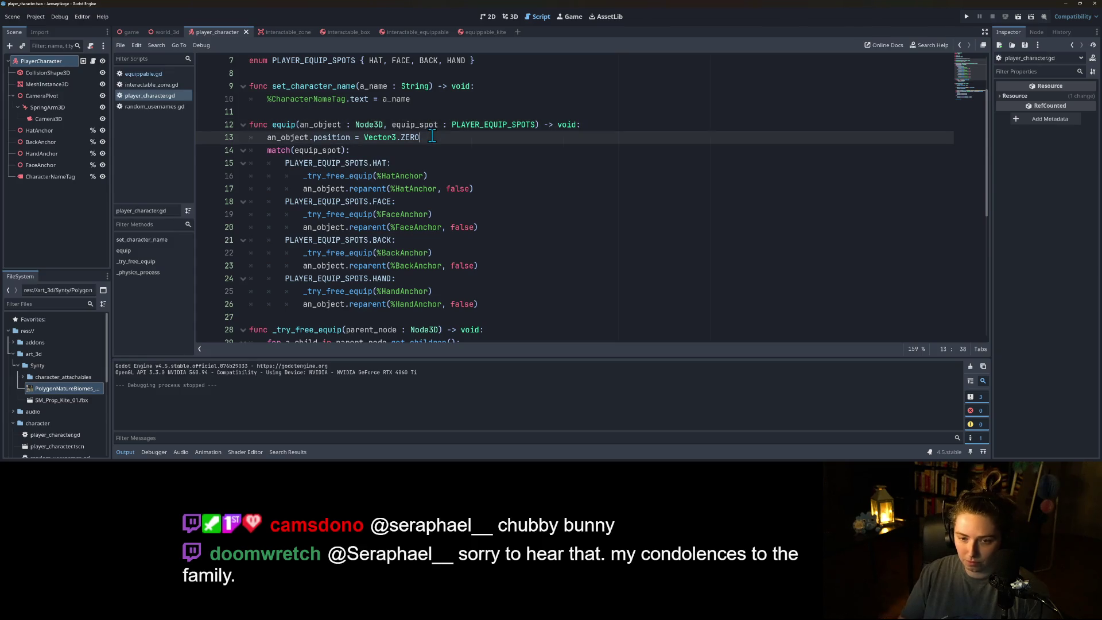
key(ctrl+shift+d)
double_click(325, 149)
text(rot)
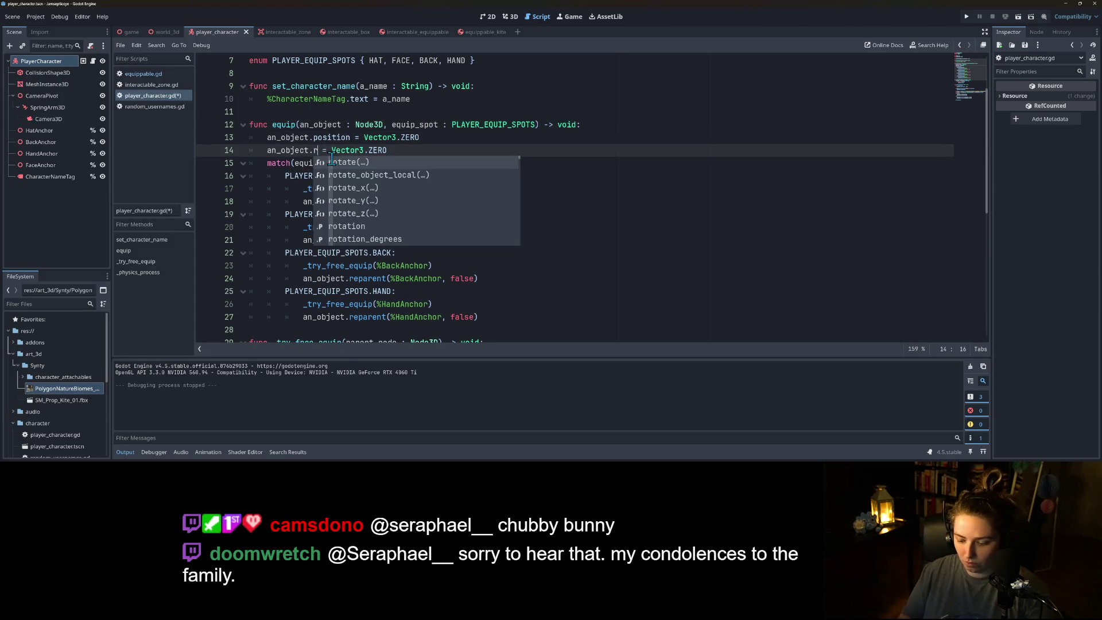
text(ation)
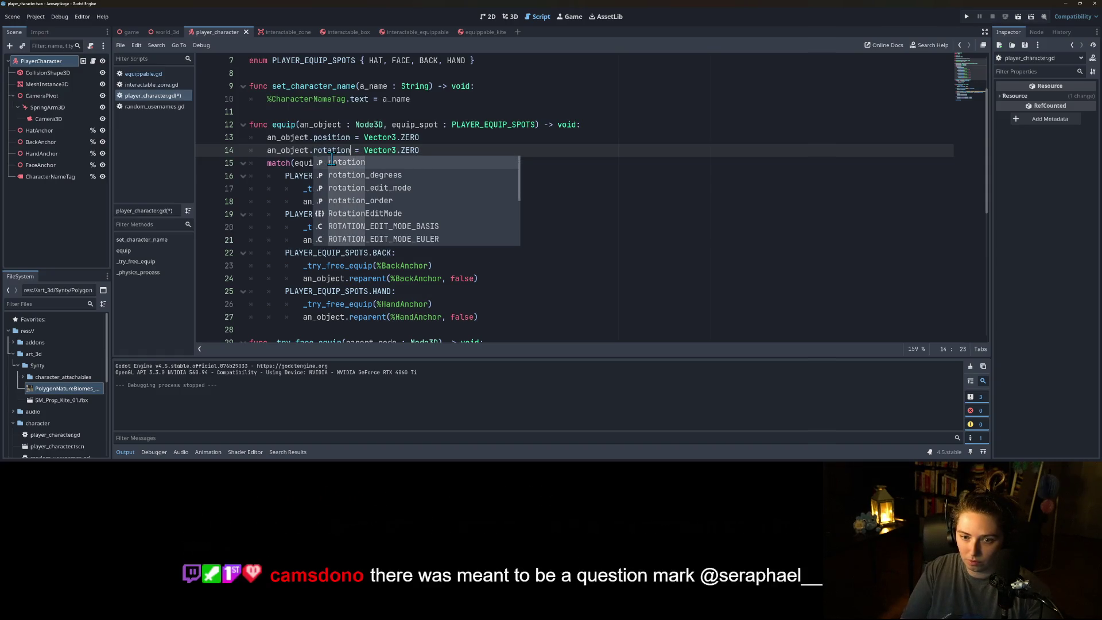
key(Escape)
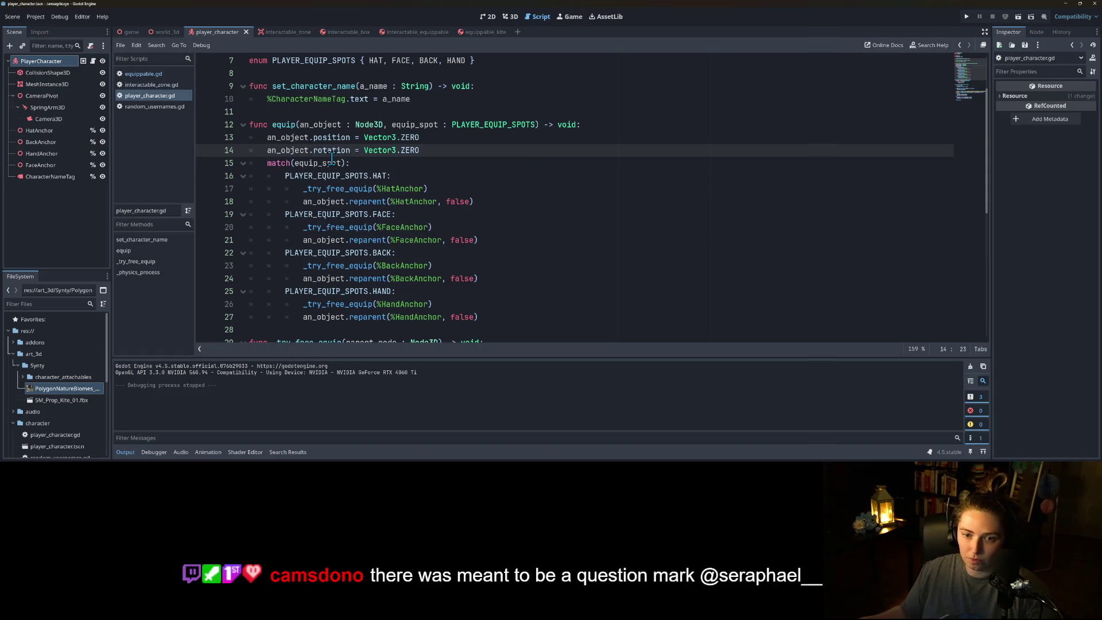
- Test-run the game walking onto both kites to equip them, then stop it
click(966, 17)
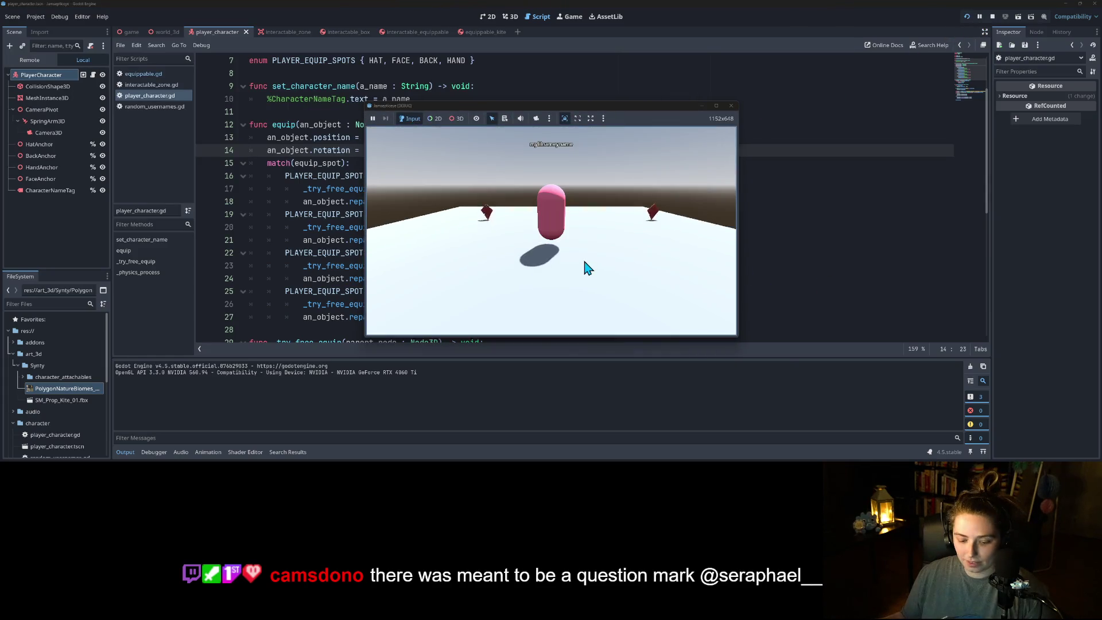
key(d)
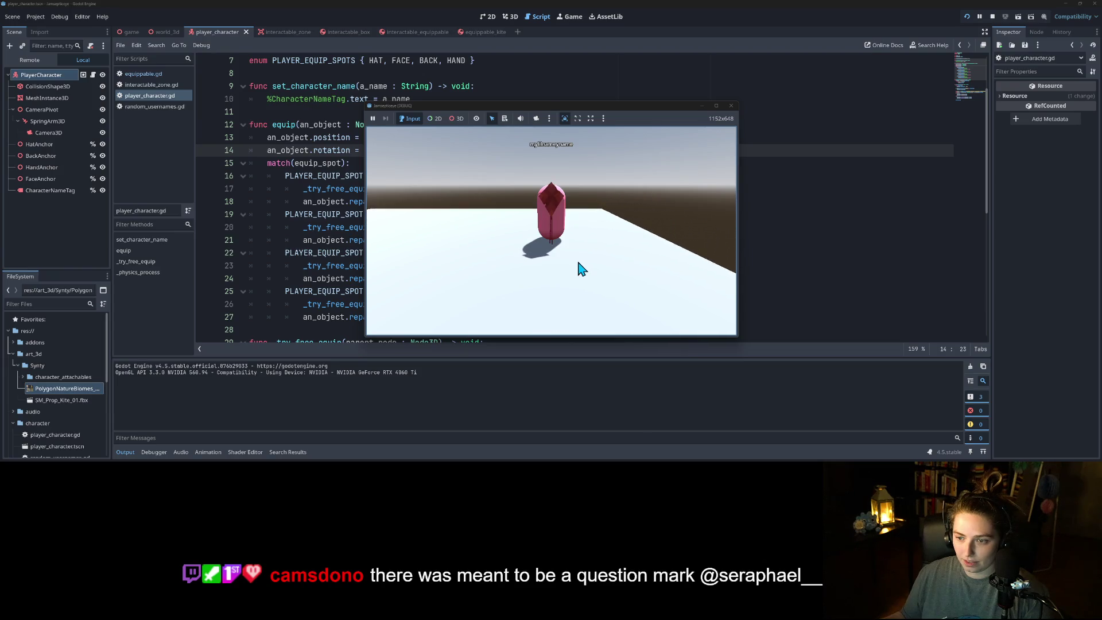
key(a)
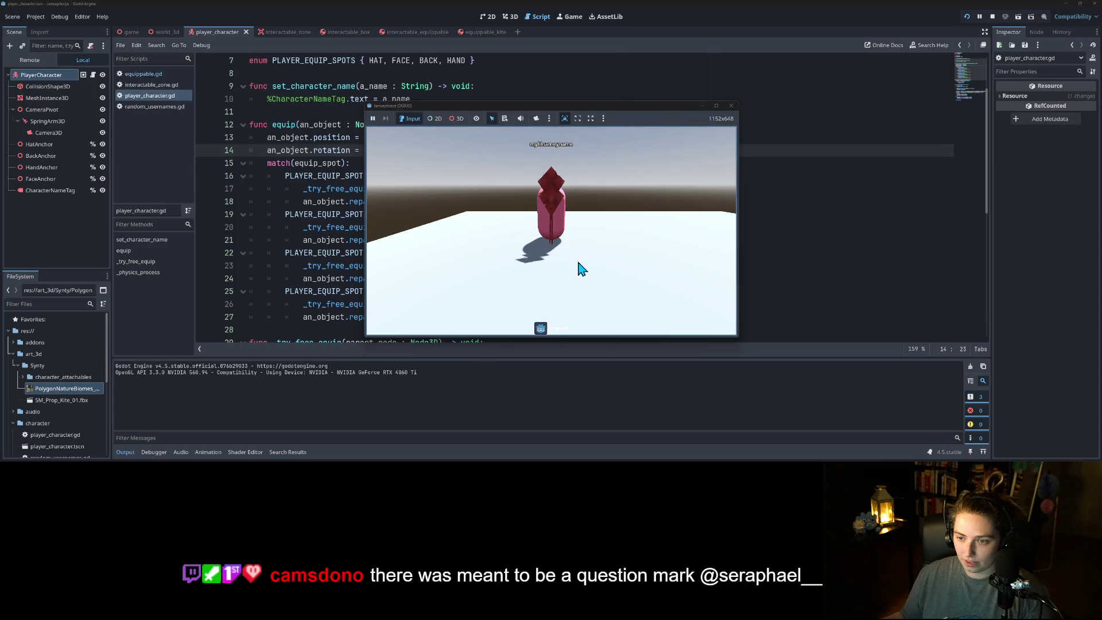
click(730, 106)
click(681, 303)
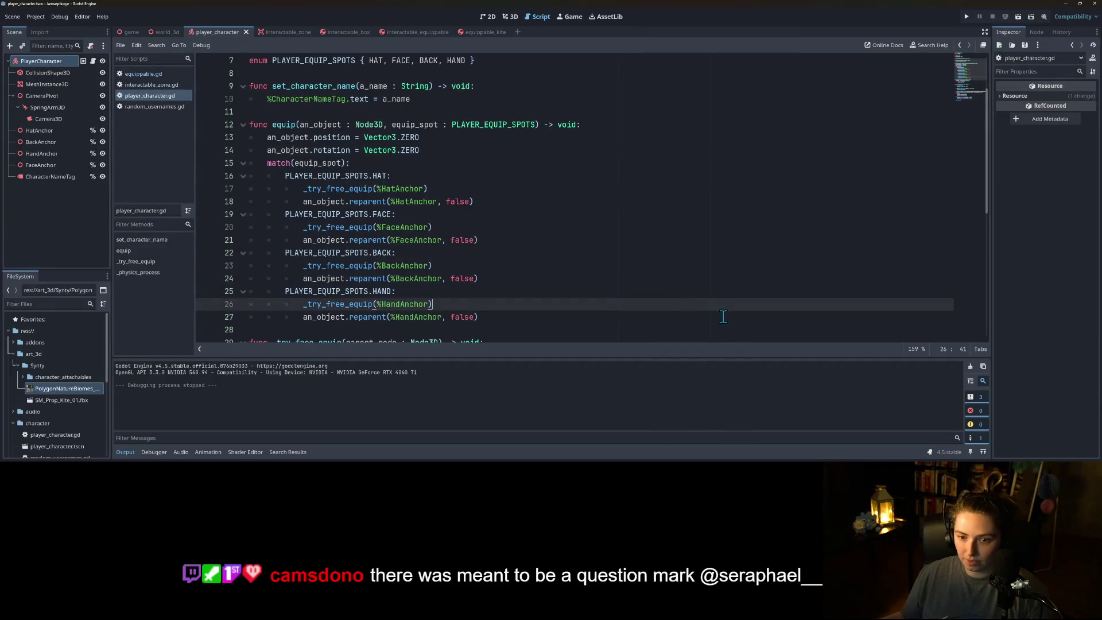
- In GitHub Desktop, exclude the kite .fbx, equippable_kite.tscn and interactable_equippable.tscn, leaving only player_character.gd
key(alt+Tab)
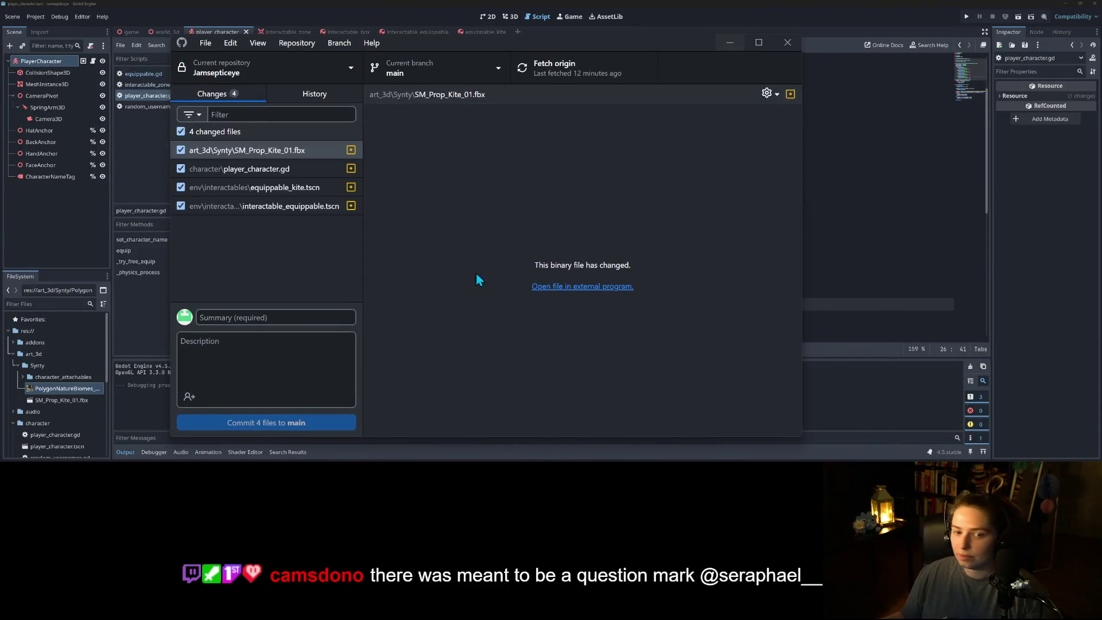
click(181, 150)
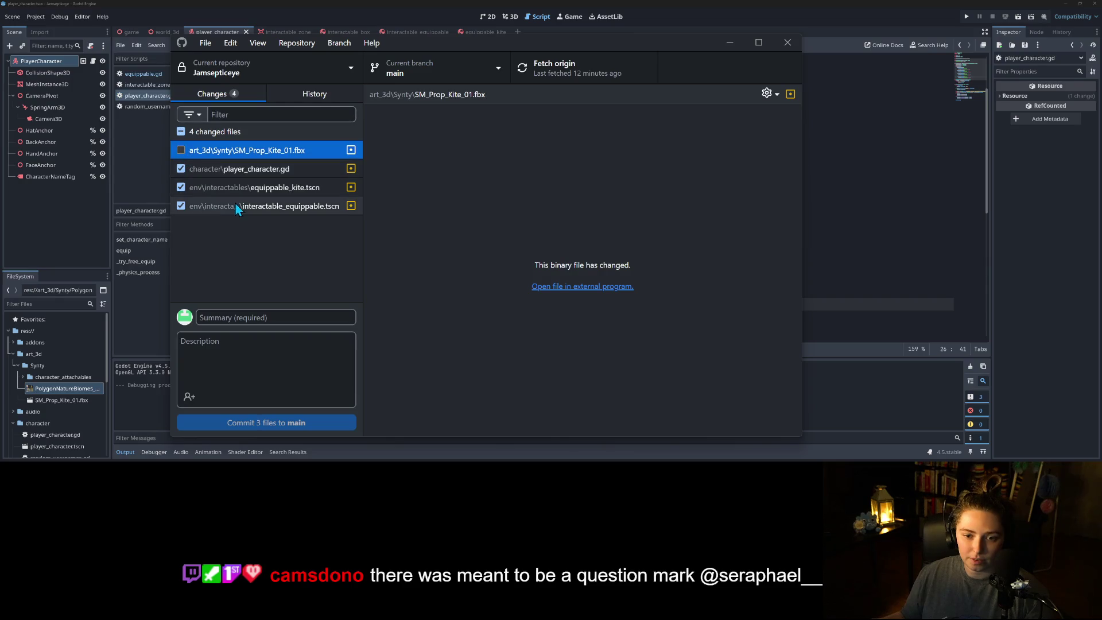
click(181, 187)
click(263, 208)
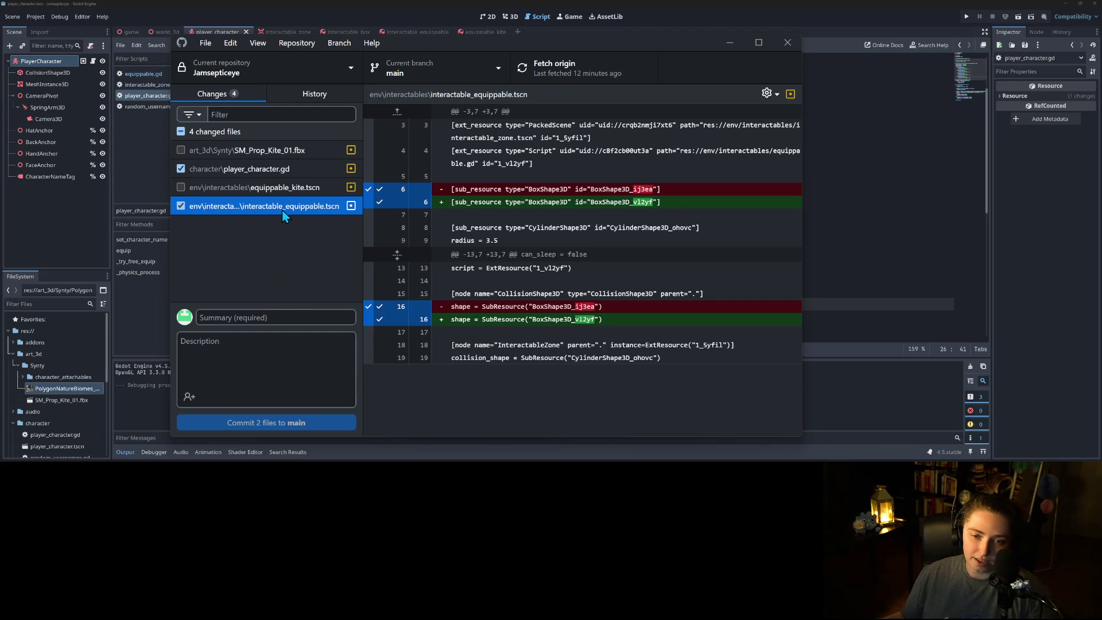
click(292, 314)
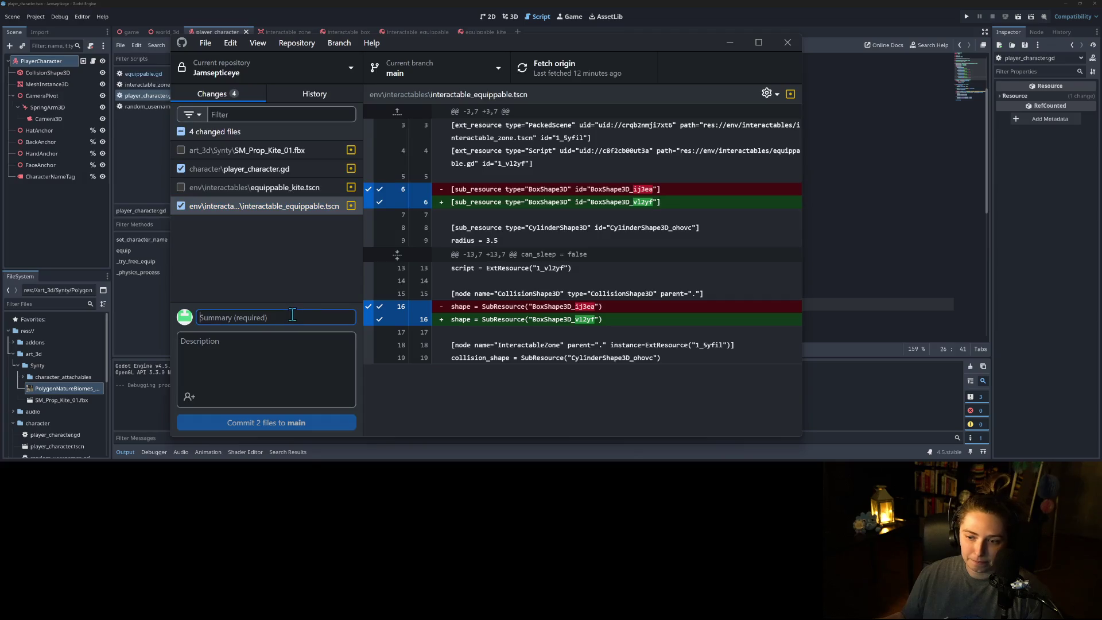
click(181, 205)
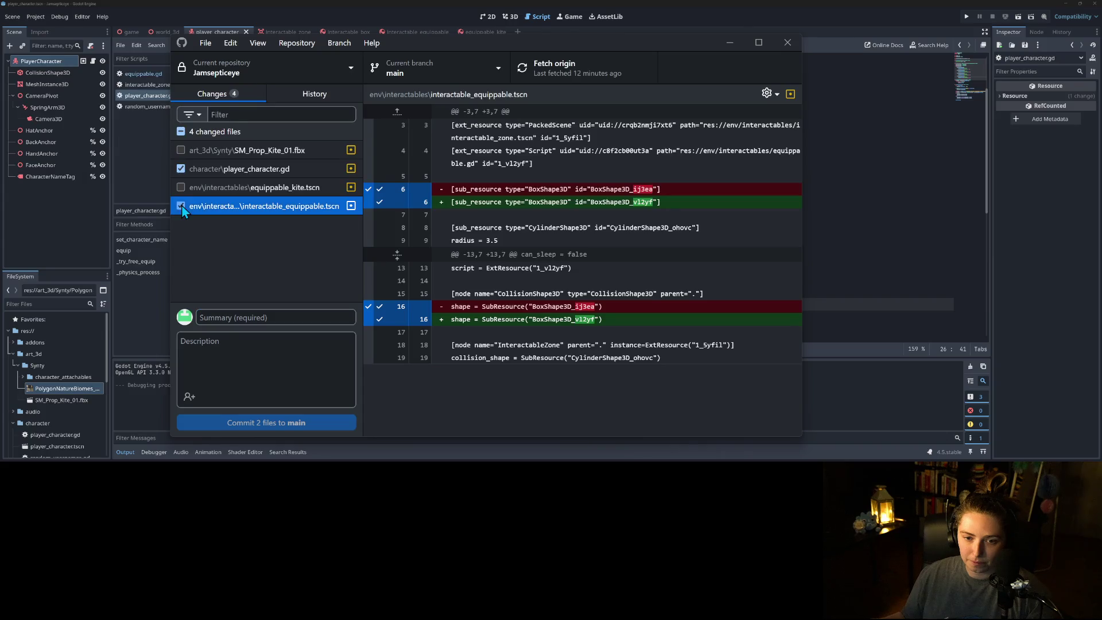
click(217, 171)
- Commit player_character.gd to main with summary 'resets position and rotation when equipping'
click(278, 319)
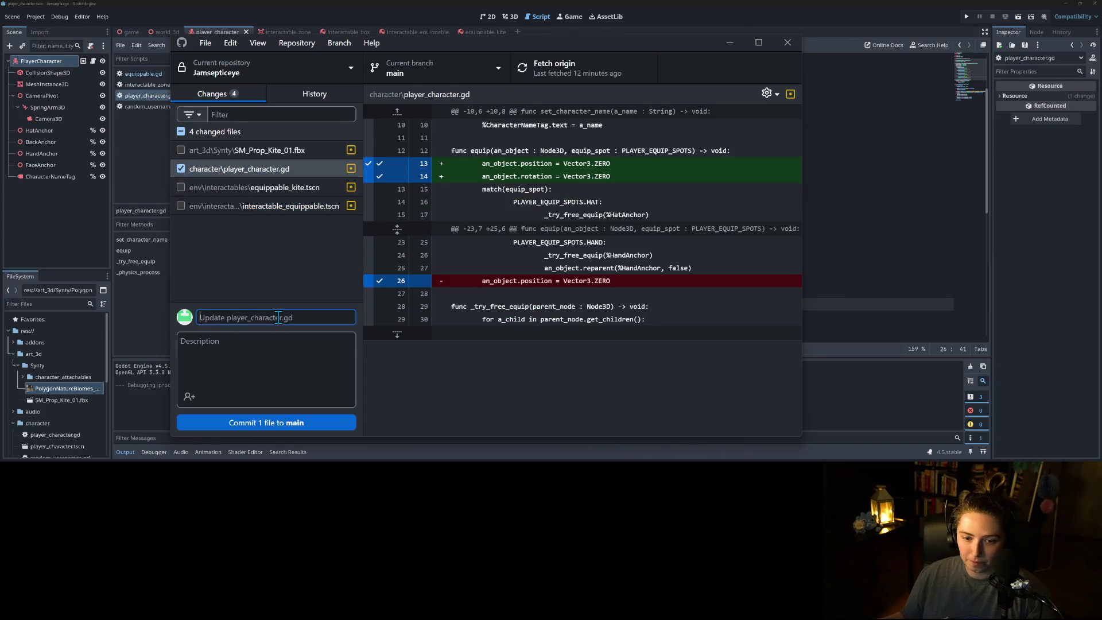
text(sets)
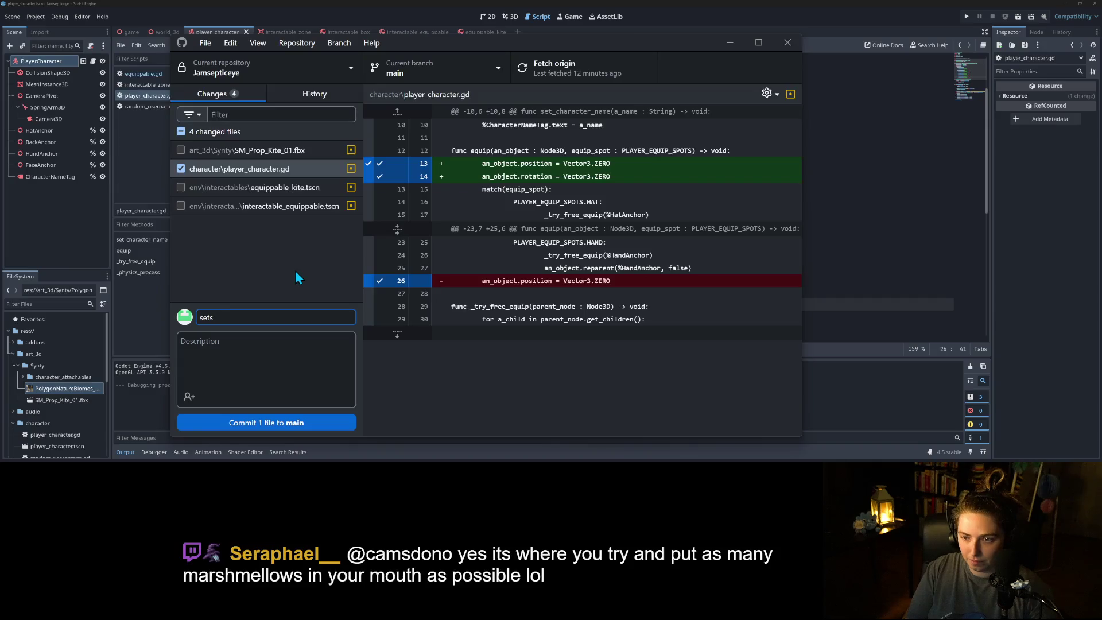
key(BackSpace)
key(BackSpace)
key(BackSpace)
text(reset)
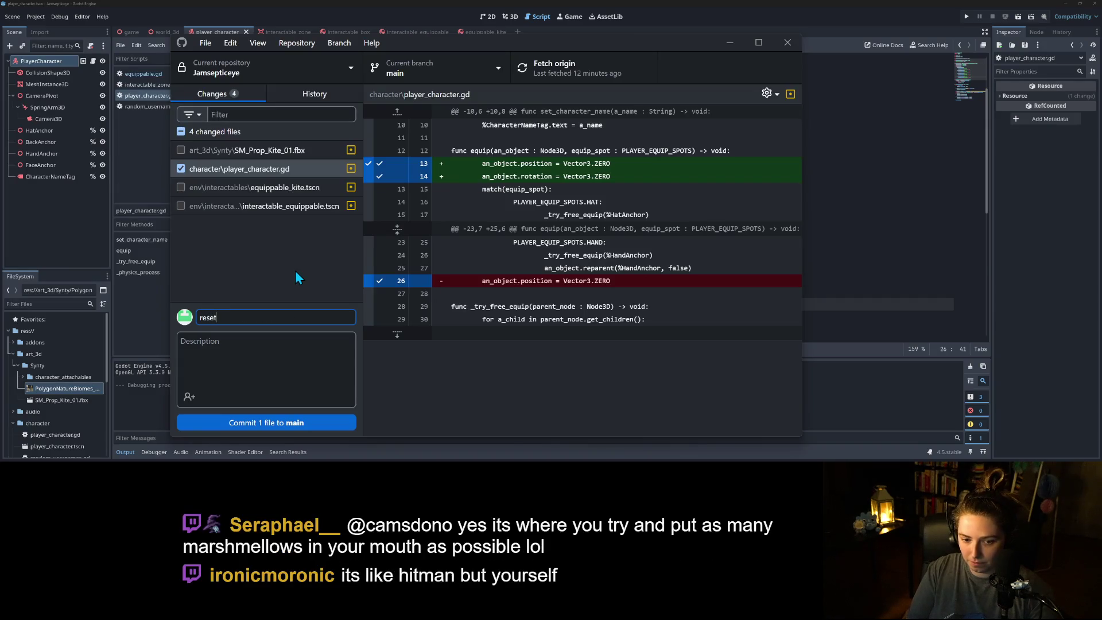
text(s position and reo)
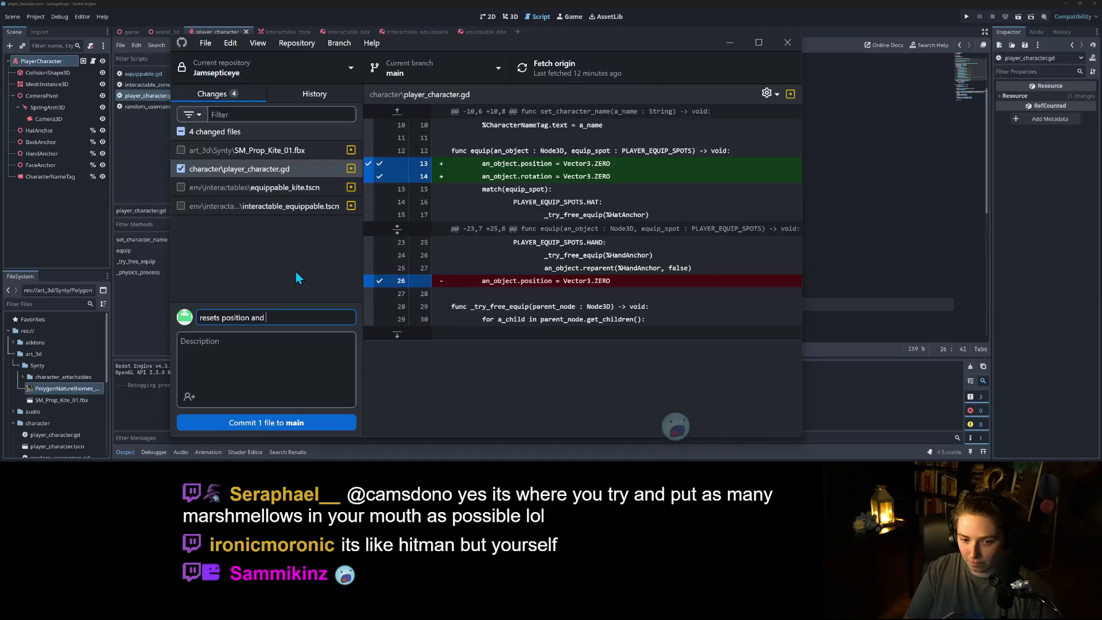
key(BackSpace)
key(BackSpace)
text(otation when )
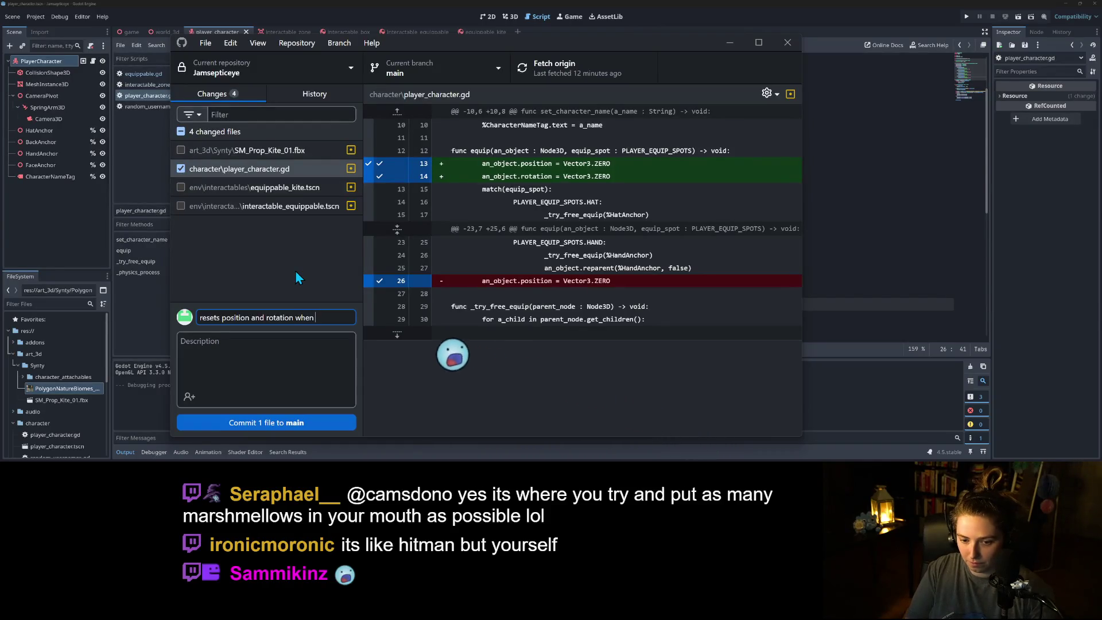
text(equipping)
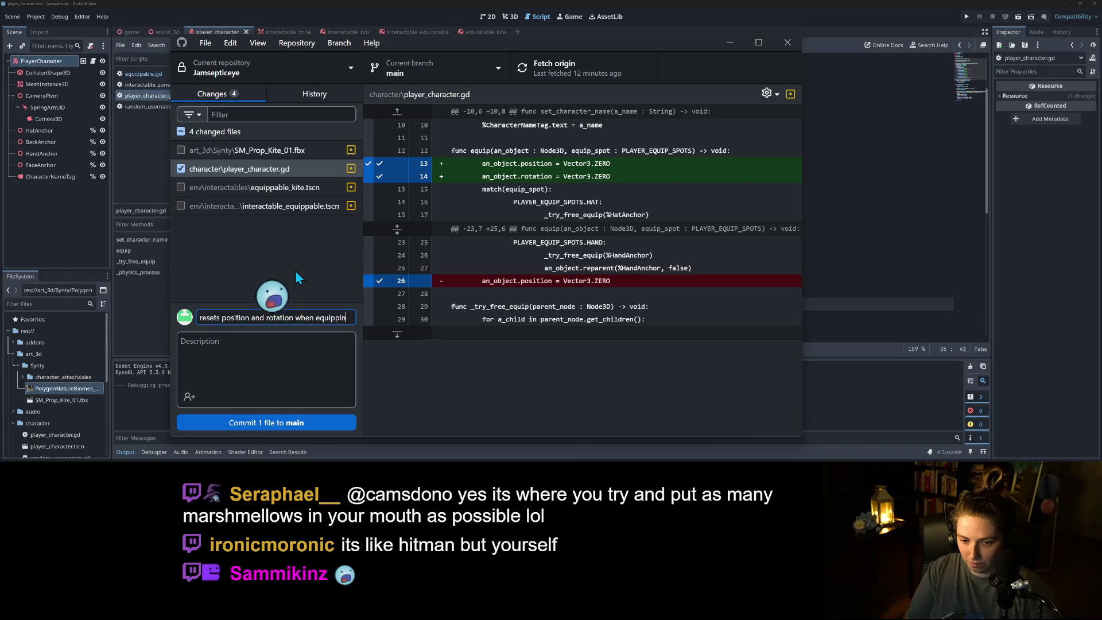
click(281, 423)
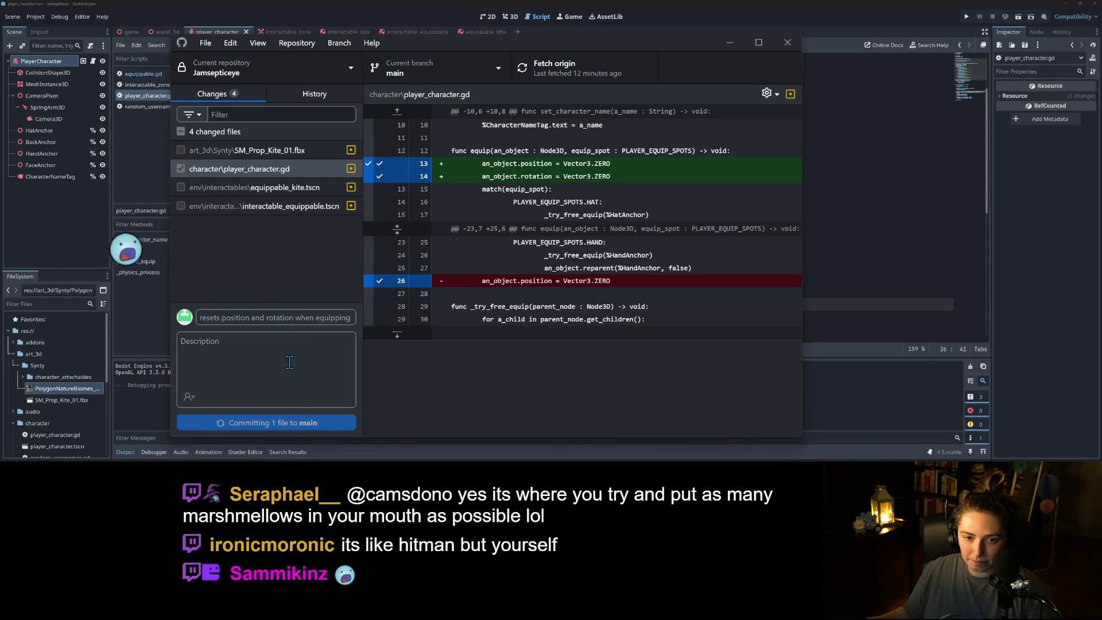
- Commit the three remaining kite files to main as 'adjusts kite mesh and collision shapes'
click(181, 132)
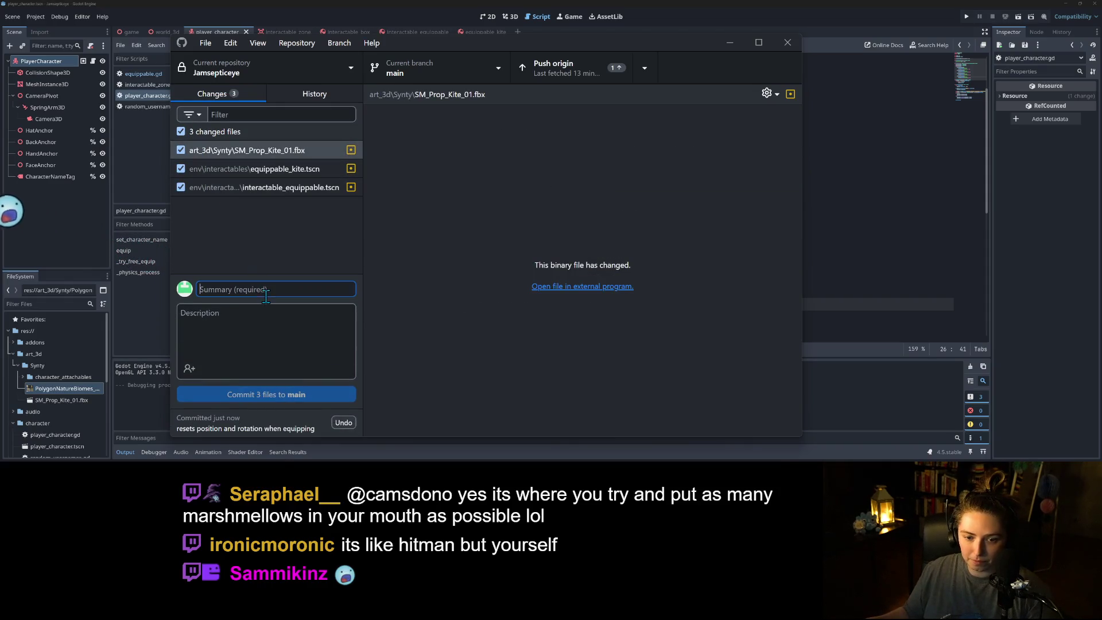
text(adjus)
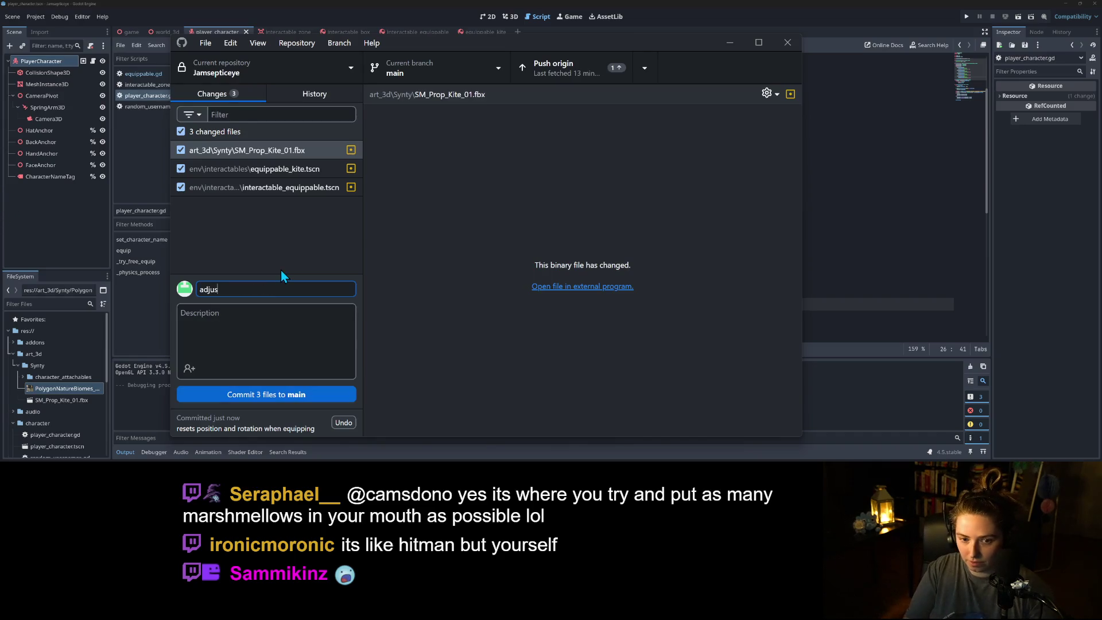
text(ts kite mesh a)
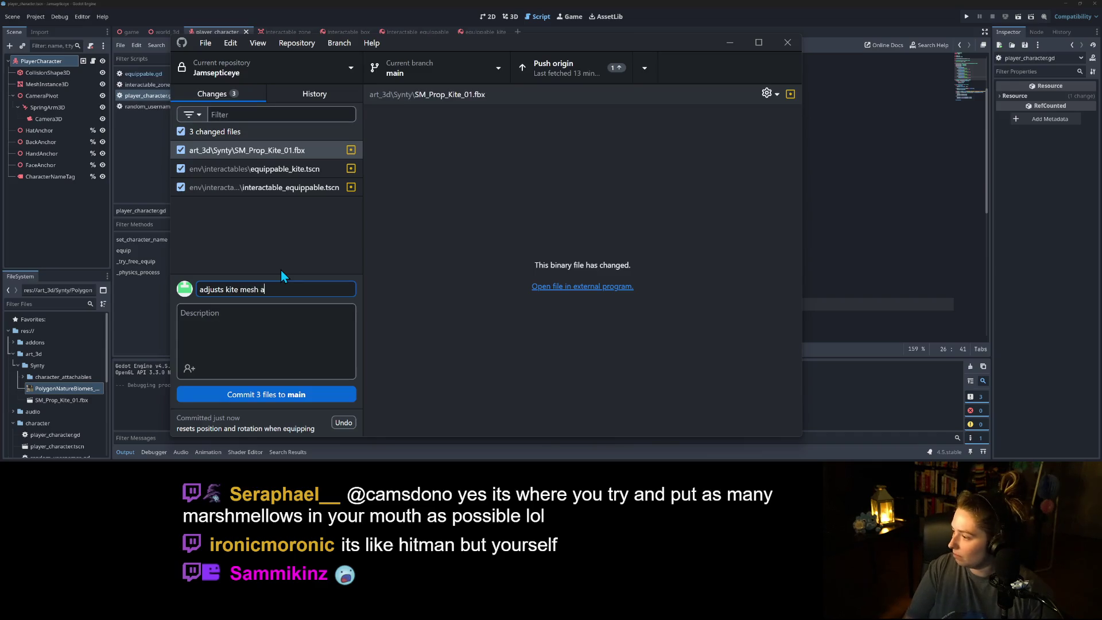
text(nd collision shapes)
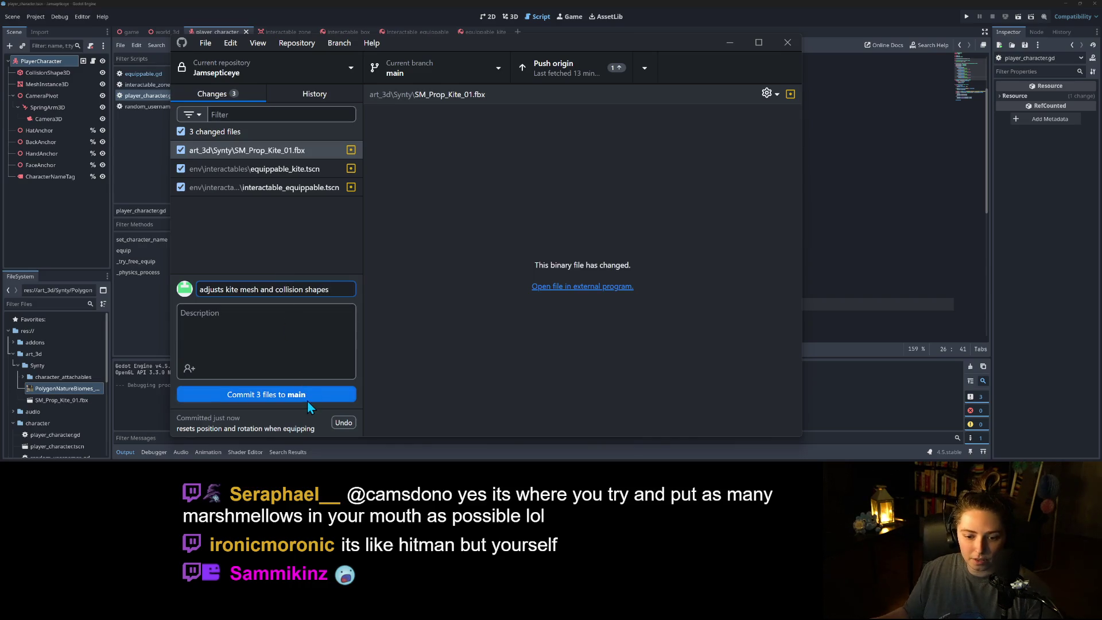
click(308, 400)
- Push, fetch, pull origin's commits into main, push the merge, then minimize GitHub Desktop
click(563, 71)
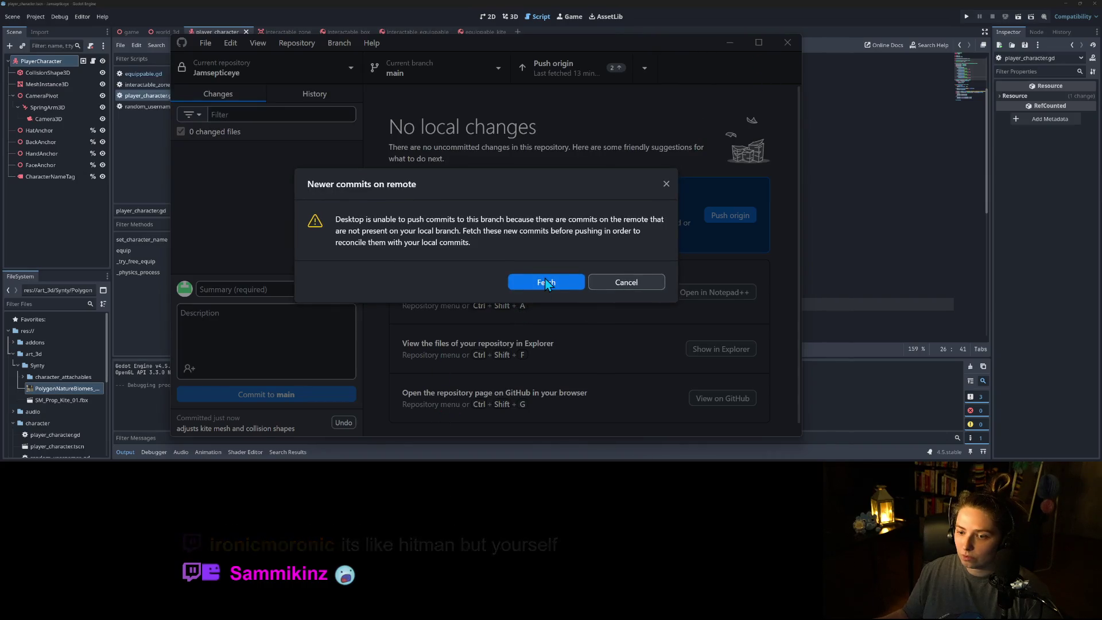
click(545, 282)
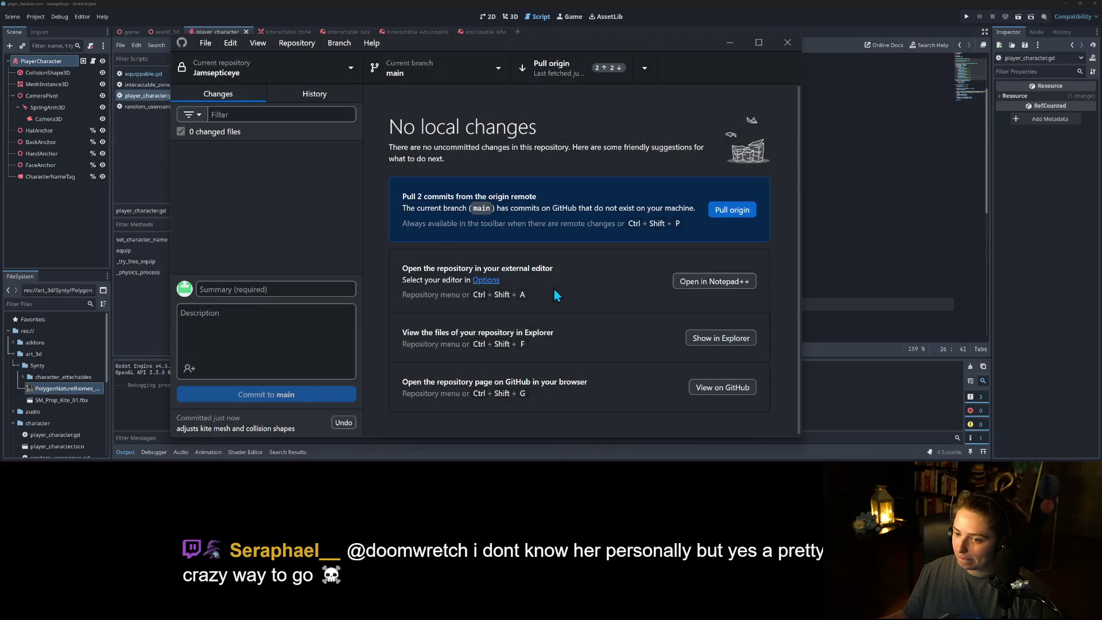
click(606, 71)
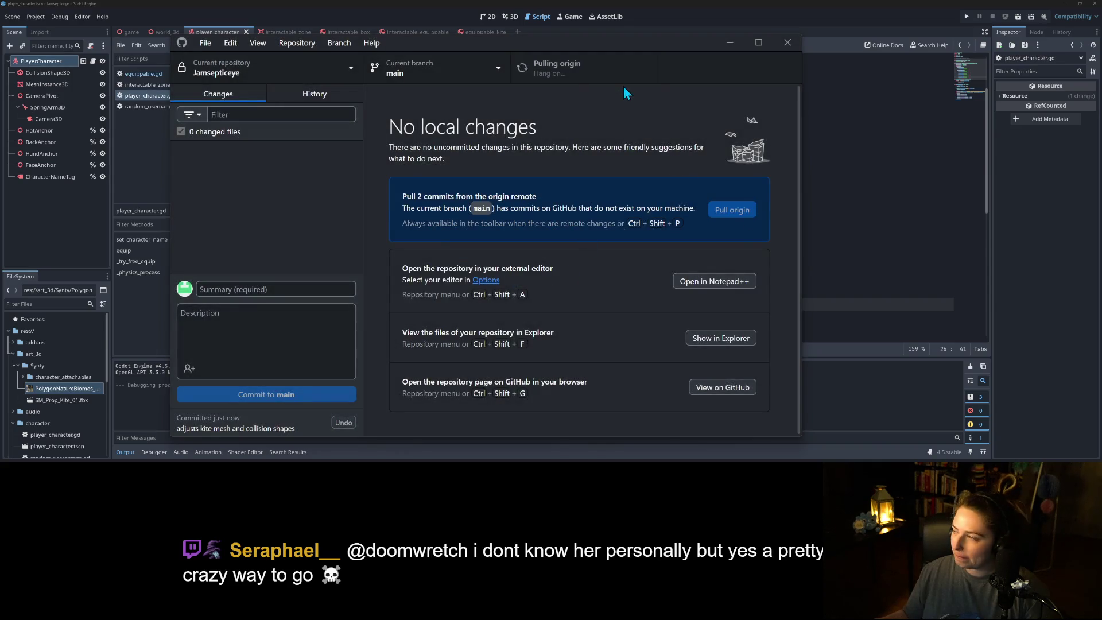
click(579, 78)
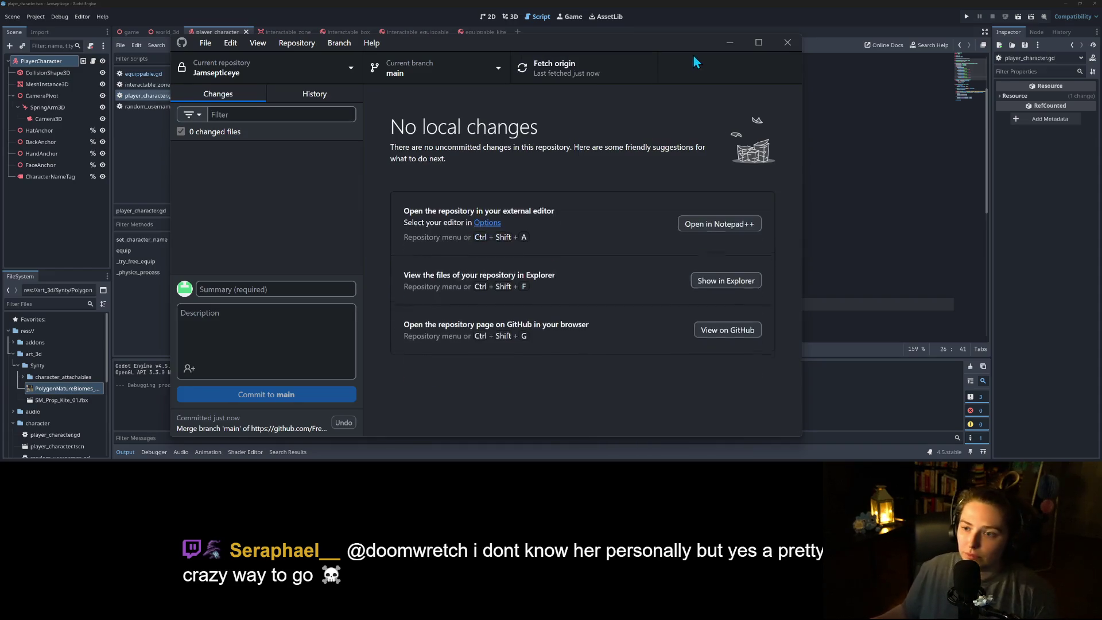
click(729, 42)
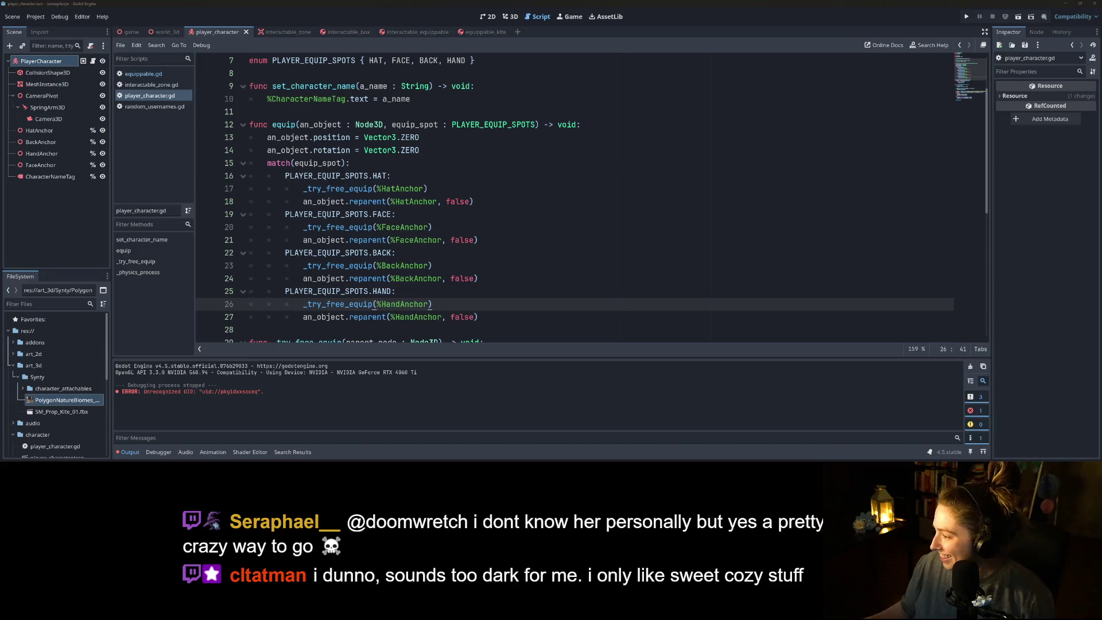
key(alt+Tab)
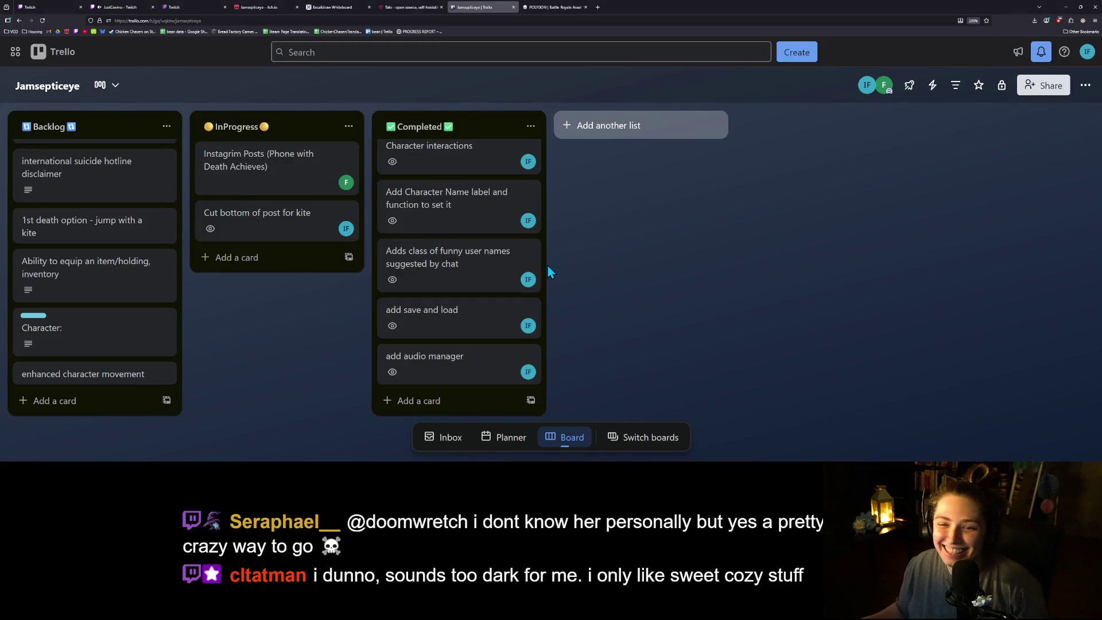
- Move the 'Cut bottom of post for kite' card into the Completed list
mouse_move(298, 226)
mouse_down()
mouse_move(438, 167)
mouse_move(439, 155)
mouse_up()
scroll(522, 315, down, 2)
scroll(93, 260, up, 2)
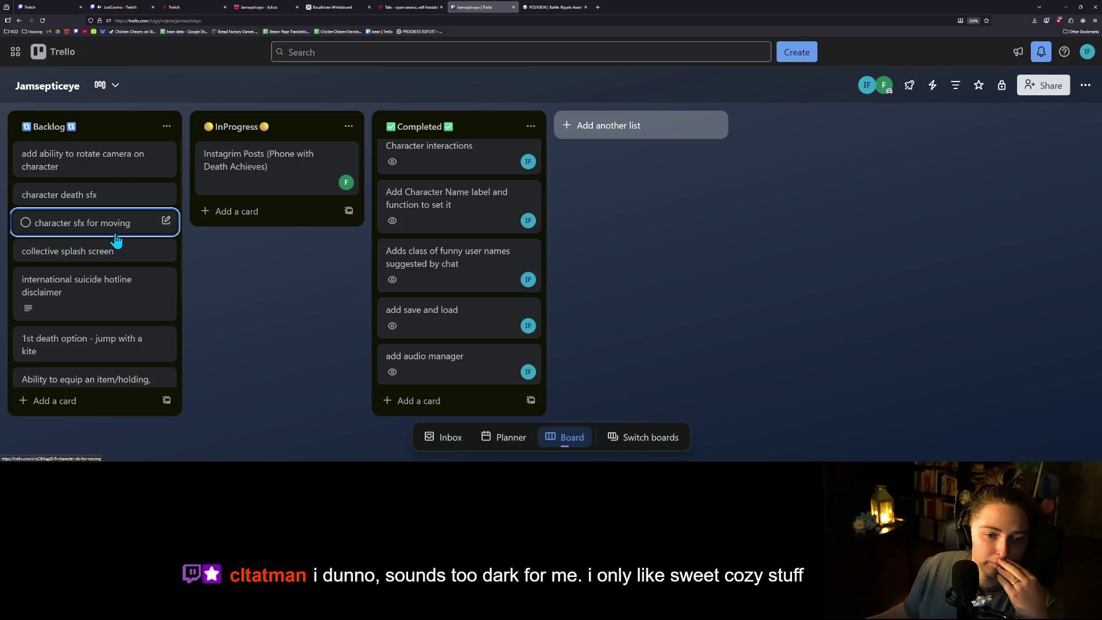
scroll(117, 261, down, 1)
scroll(118, 266, down, 2)
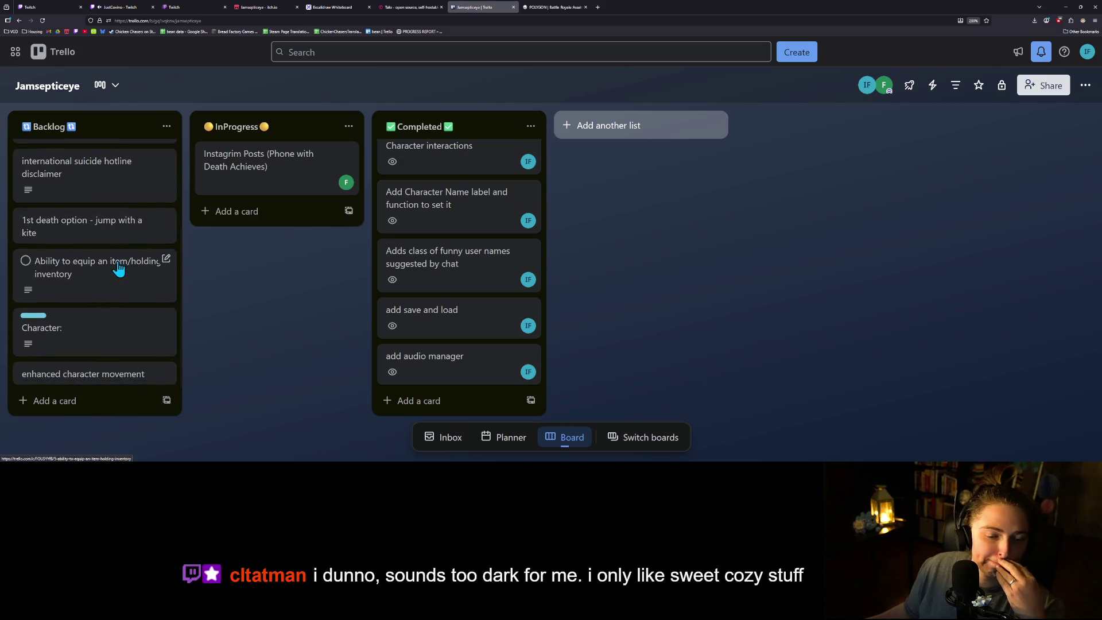
- Open the Backlog 'Character:' card and review its planned animation list
click(100, 331)
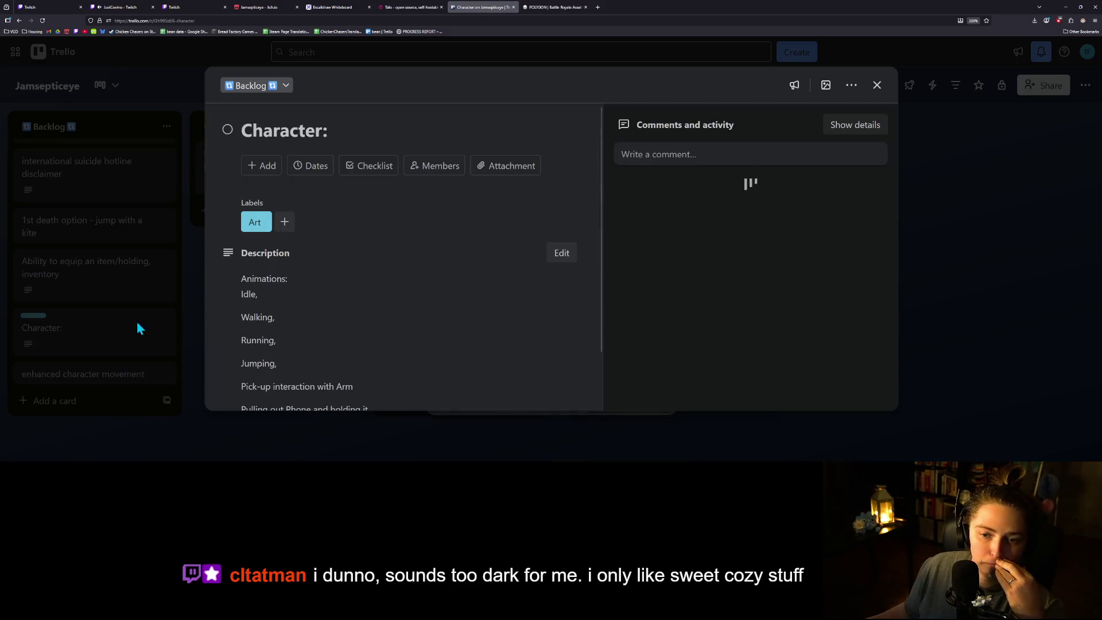
scroll(338, 310, down, 1)
scroll(343, 315, up, 1)
scroll(343, 313, down, 1)
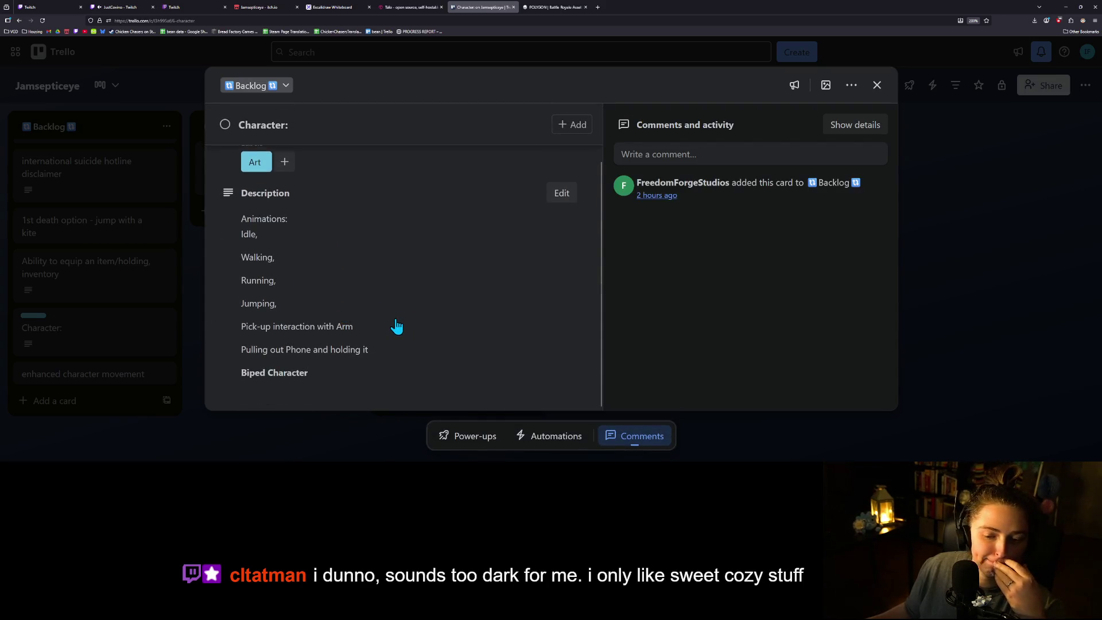
scroll(395, 324, up, 1)
scroll(381, 321, down, 1)
scroll(380, 321, up, 1)
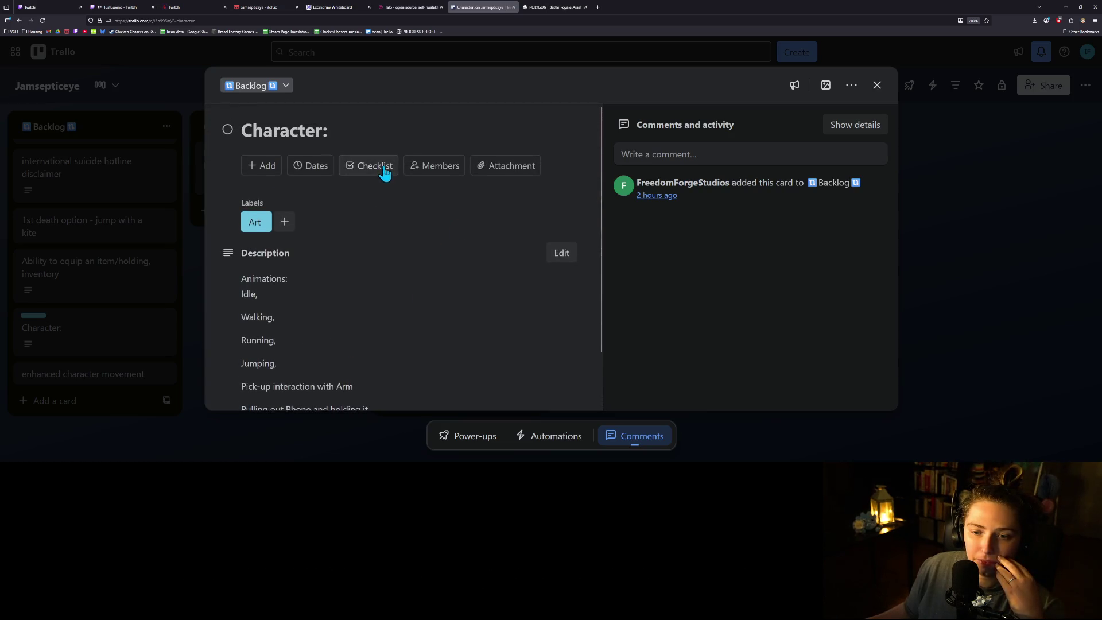
scroll(316, 309, down, 1)
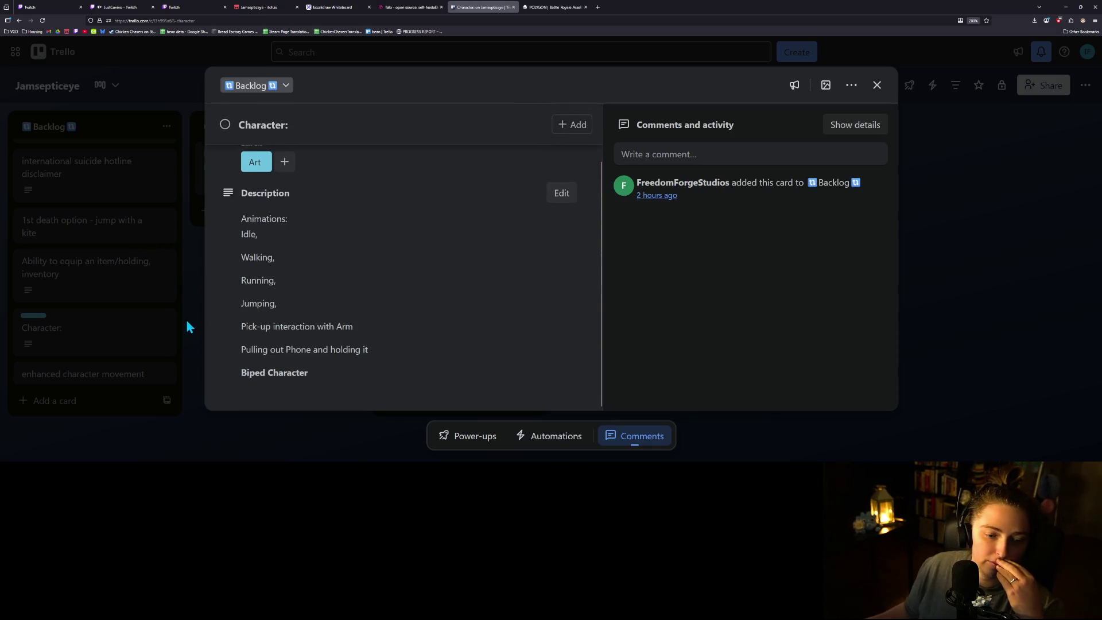
scroll(284, 310, up, 1)
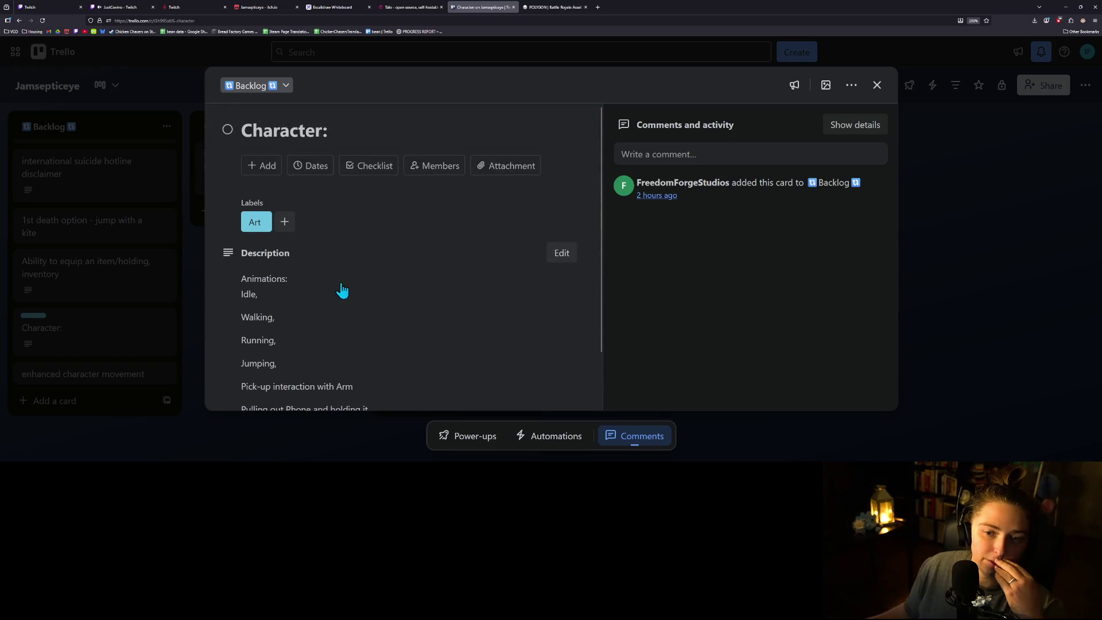
- Add an Animations checklist to the Character card with 'idle' as its first item
click(367, 172)
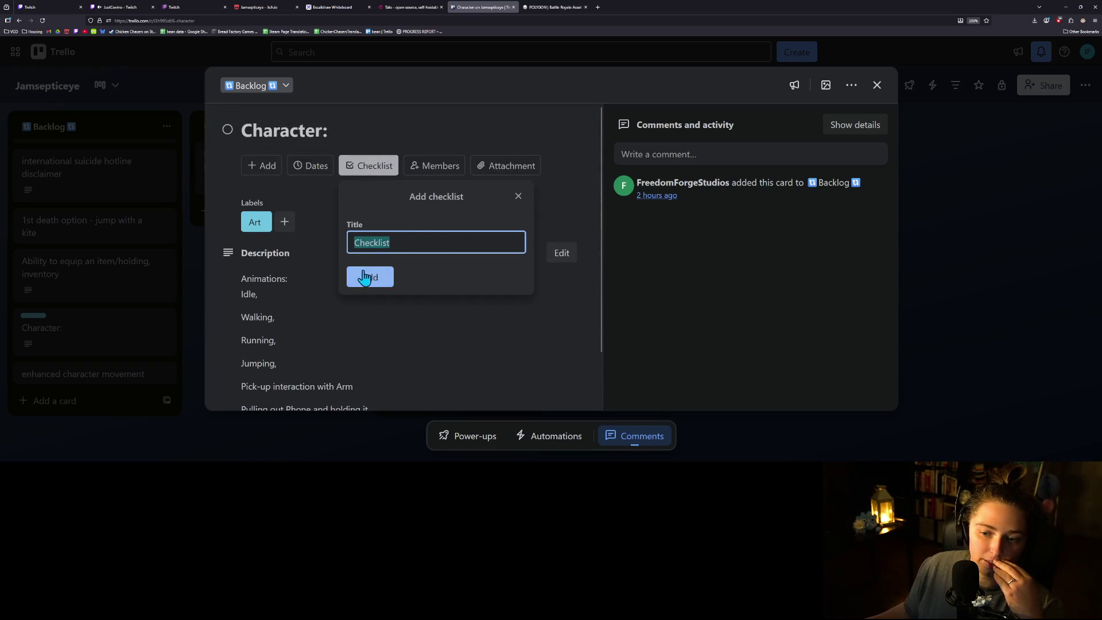
text(Animations)
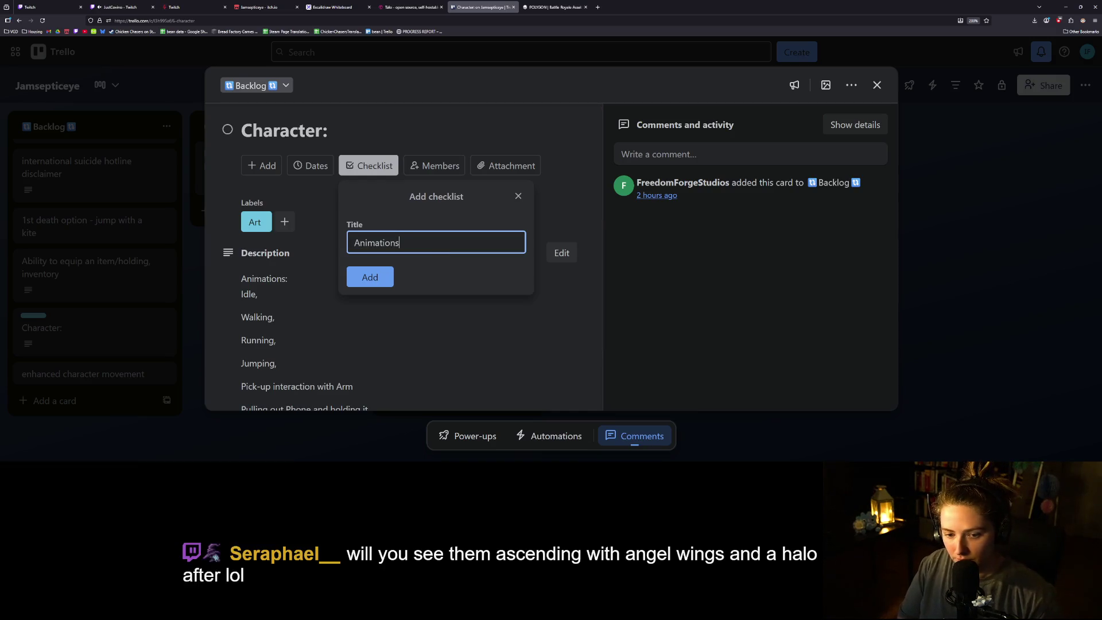
key(Return)
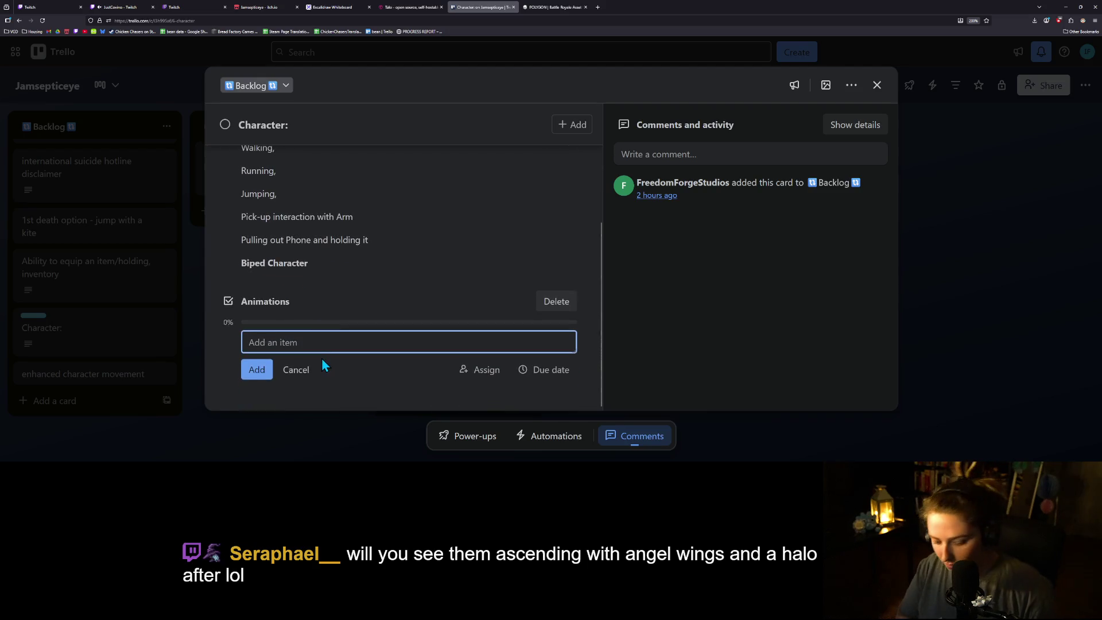
text(idle)
key(Return)
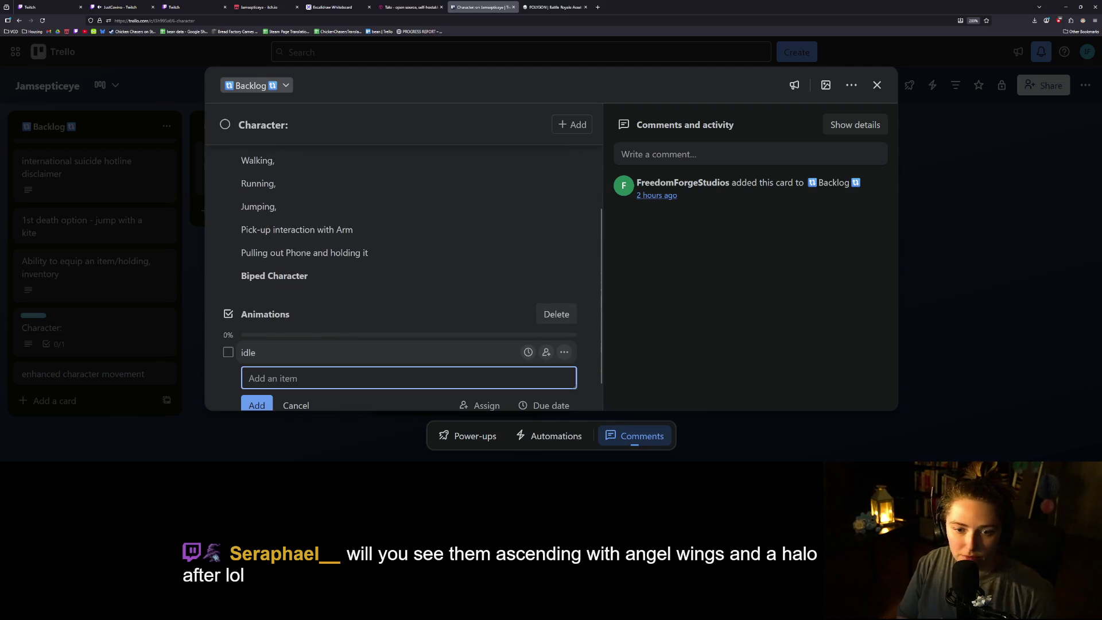
scroll(297, 290, up, 2)
scroll(297, 290, down, 2)
- Add checklist items walking, running, jumping, pick up with arm, and pulling out phone and holding it
text(wa)
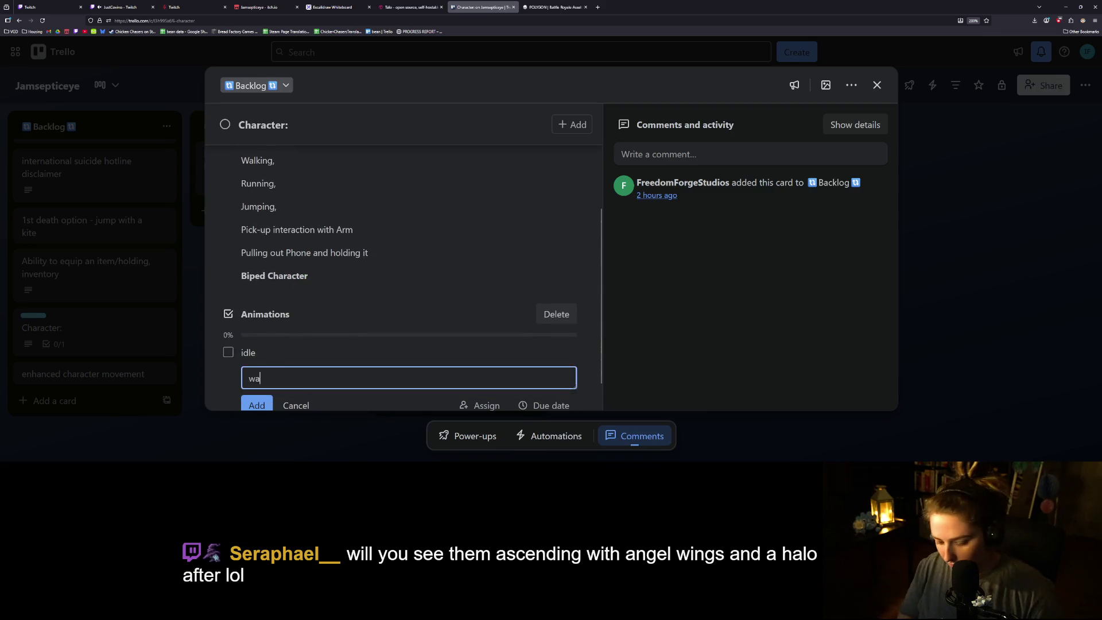
text(lking)
key(Return)
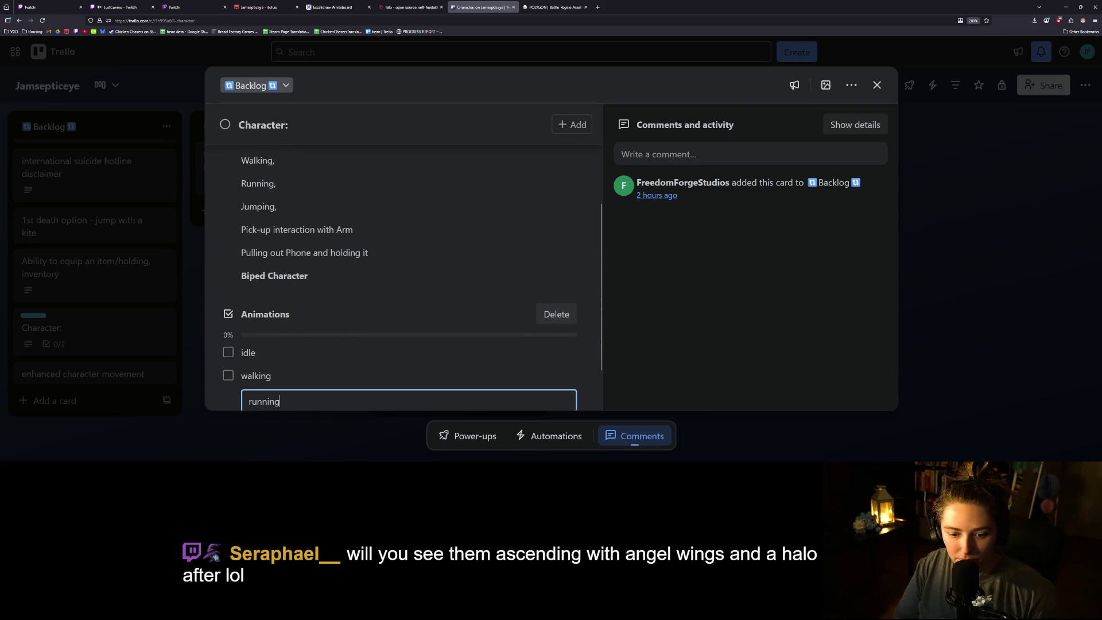
key(Return)
text(jumping)
key(Return)
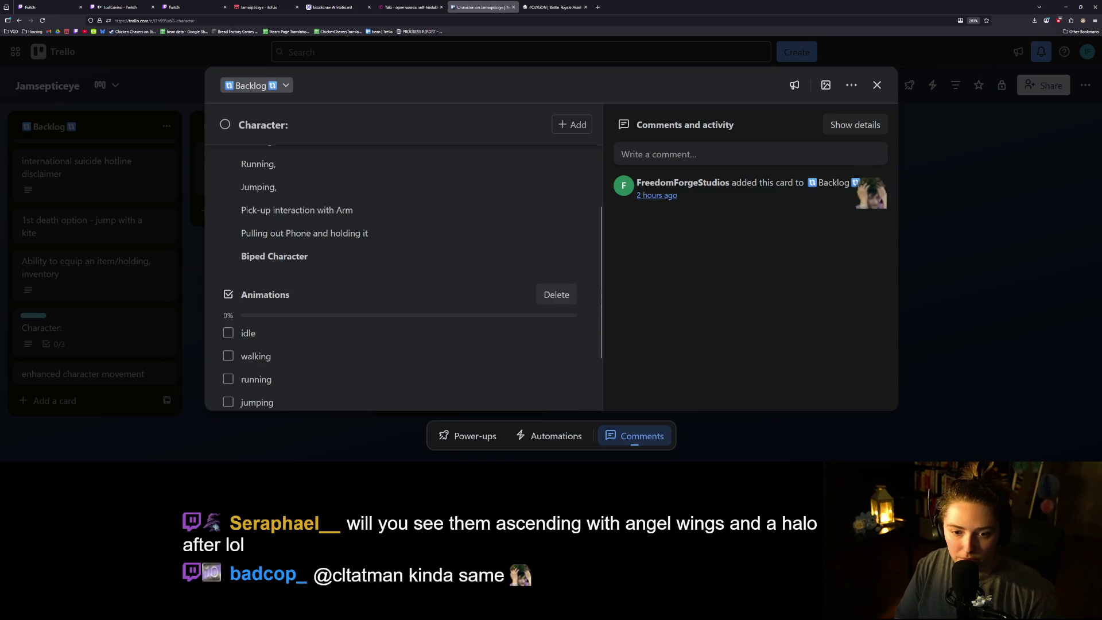
text(pick up with arm)
key(Return)
text(pulling out phone and holding it)
key(Return)
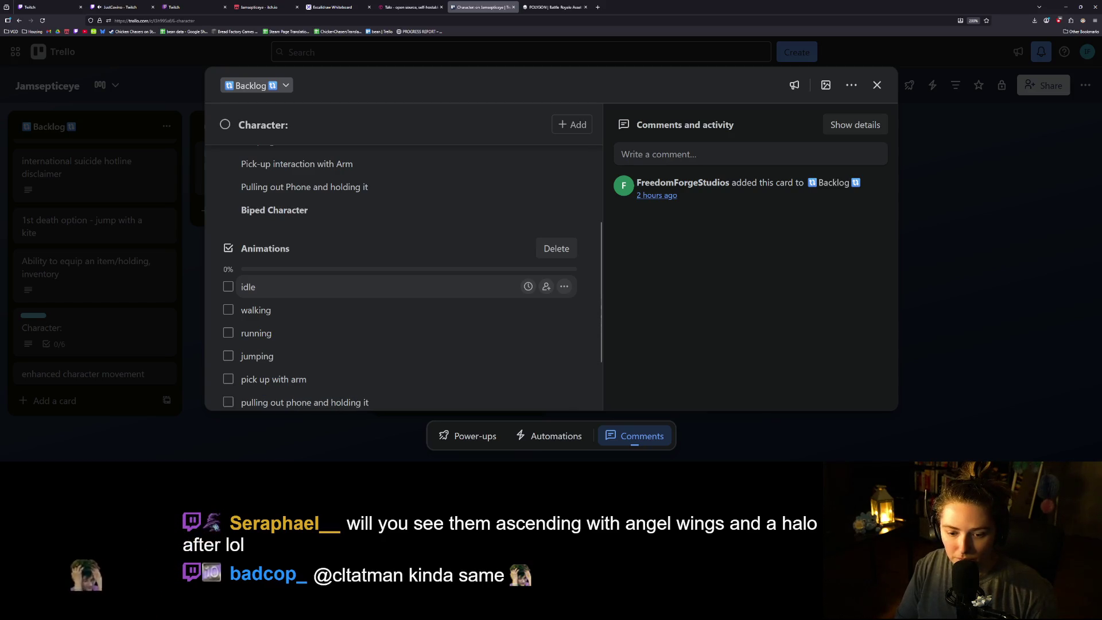
- Trim the card description to just 'Biped Character', save it, and close the card
scroll(369, 216, up, 3)
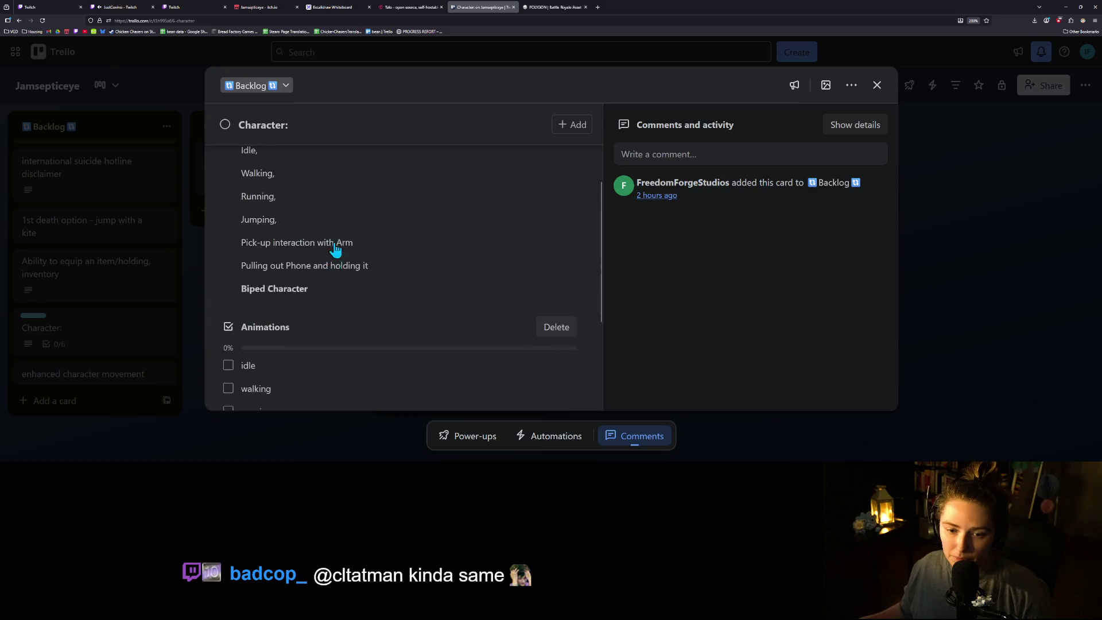
click(338, 288)
scroll(335, 287, up, 1)
scroll(338, 304, down, 3)
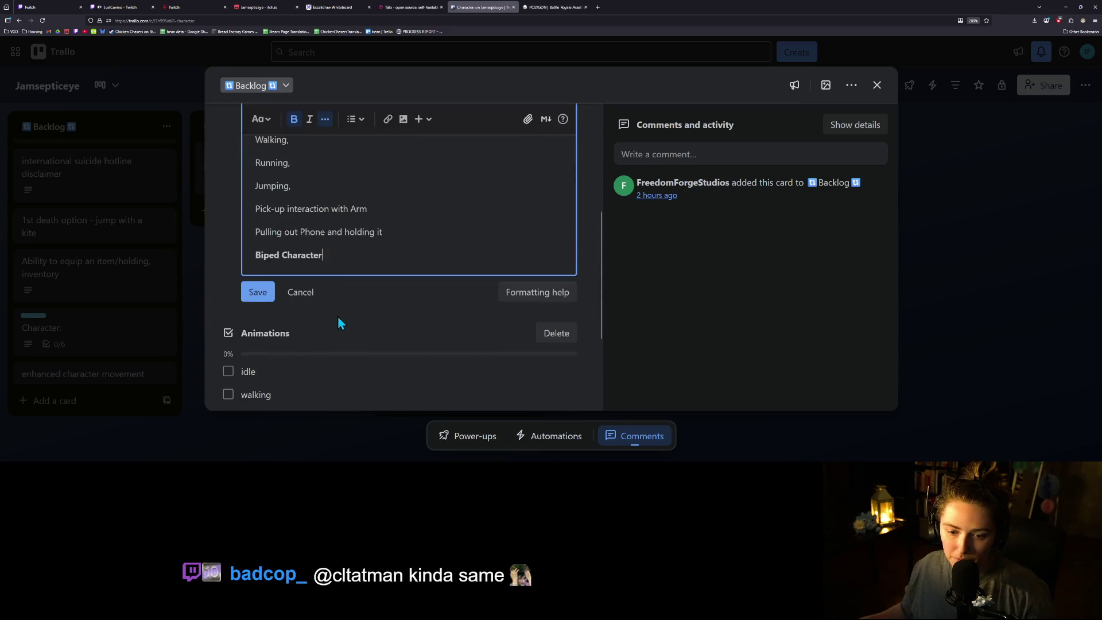
scroll(341, 277, up, 1)
click(270, 344)
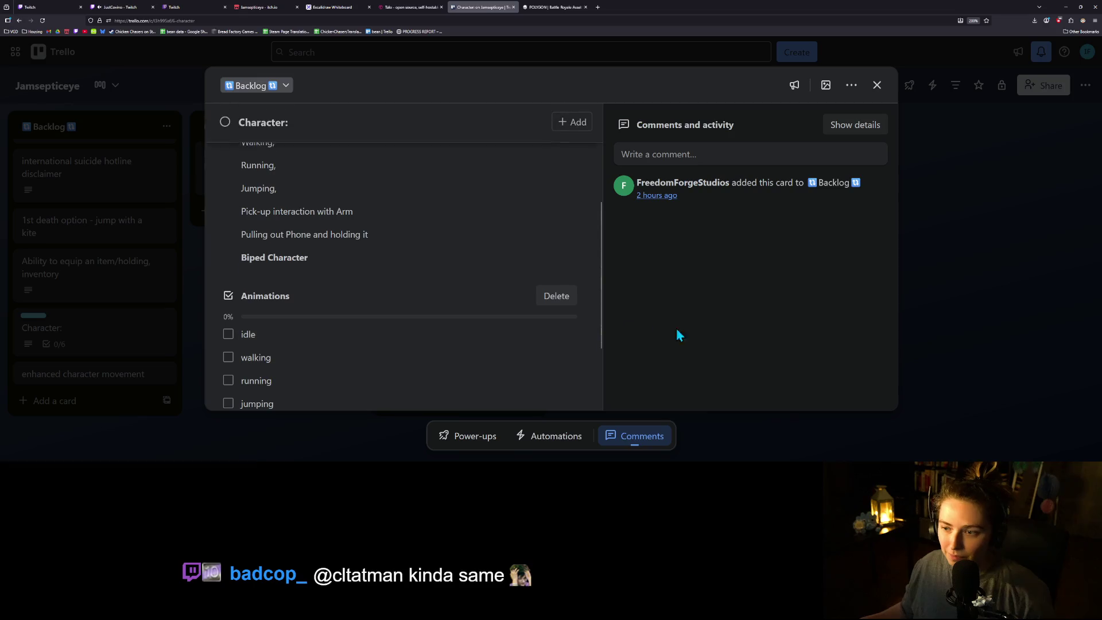
scroll(413, 346, down, 2)
scroll(434, 353, up, 5)
scroll(433, 352, down, 3)
click(319, 325)
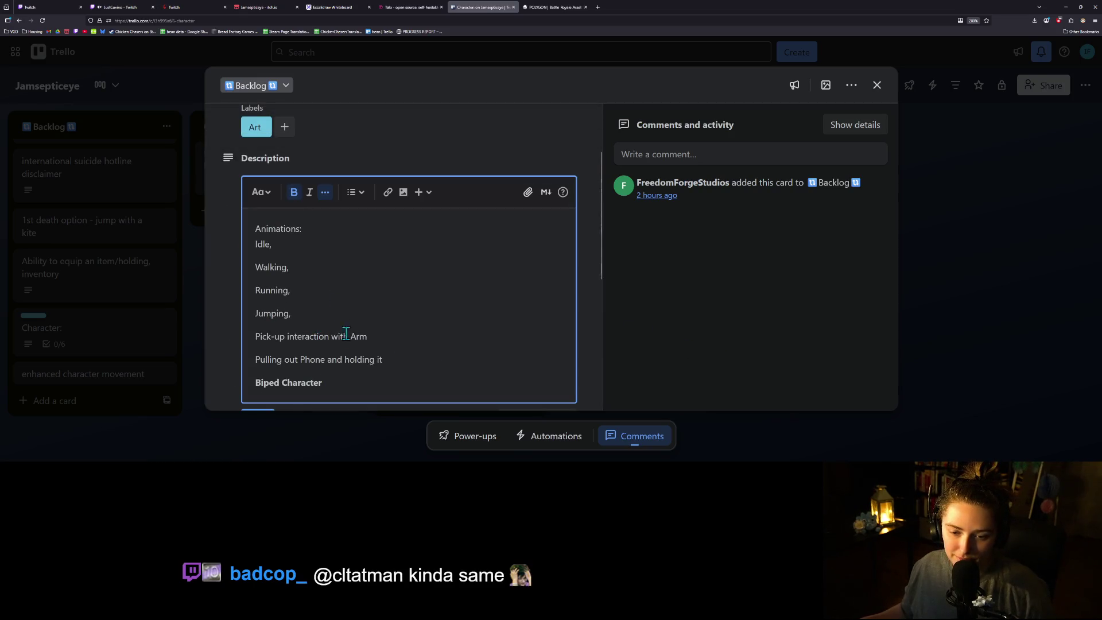
mouse_move(414, 365)
mouse_down()
mouse_move(294, 337)
mouse_move(235, 222)
mouse_up()
key(BackSpace)
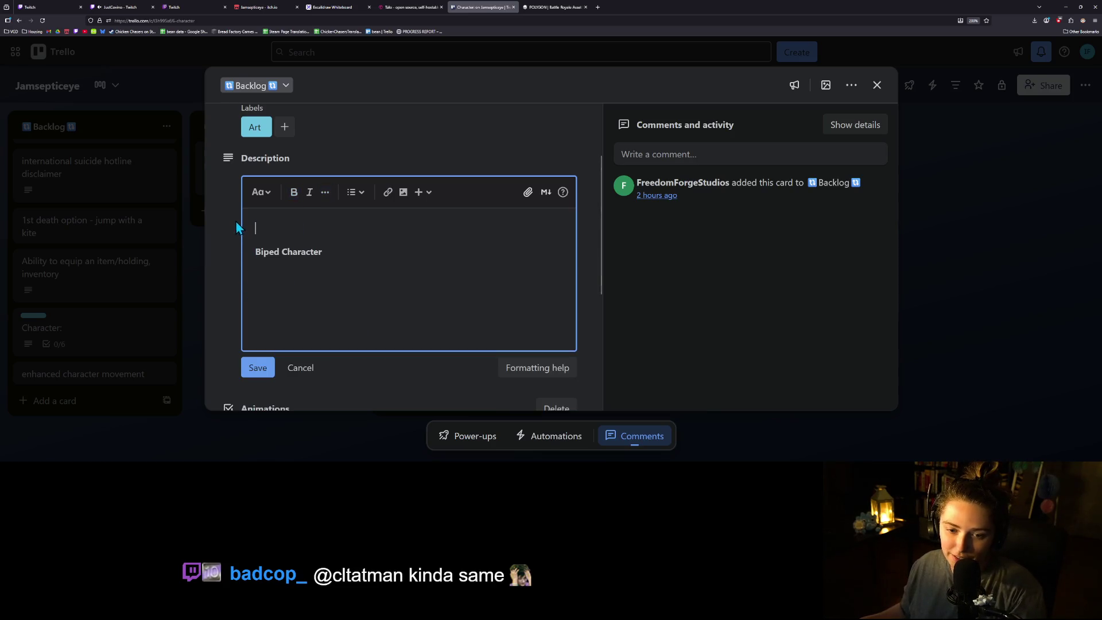
click(257, 367)
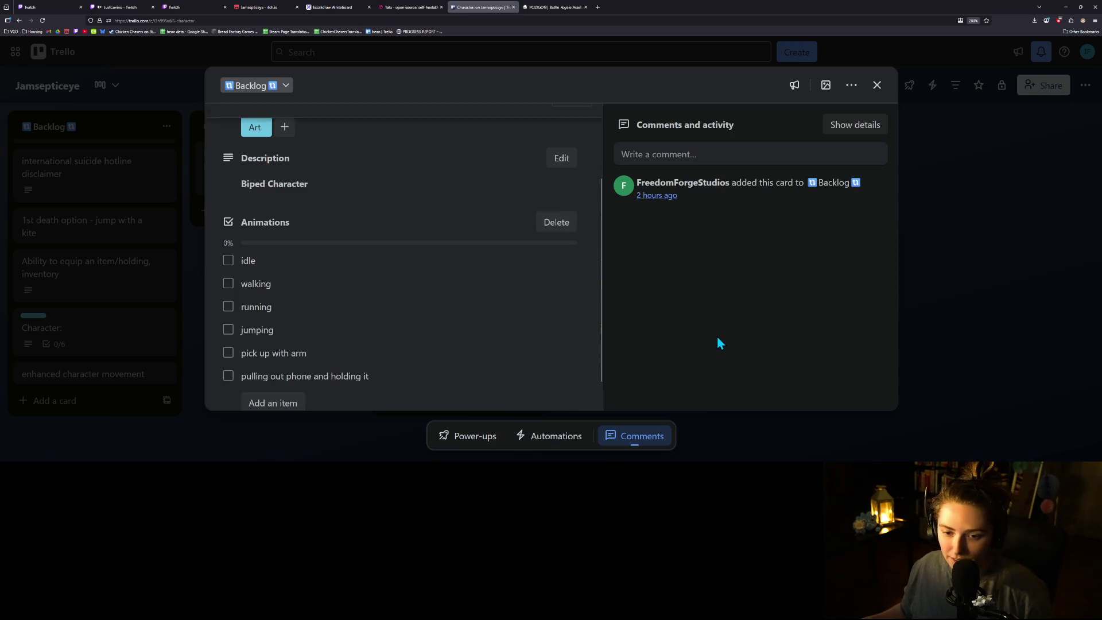
click(876, 85)
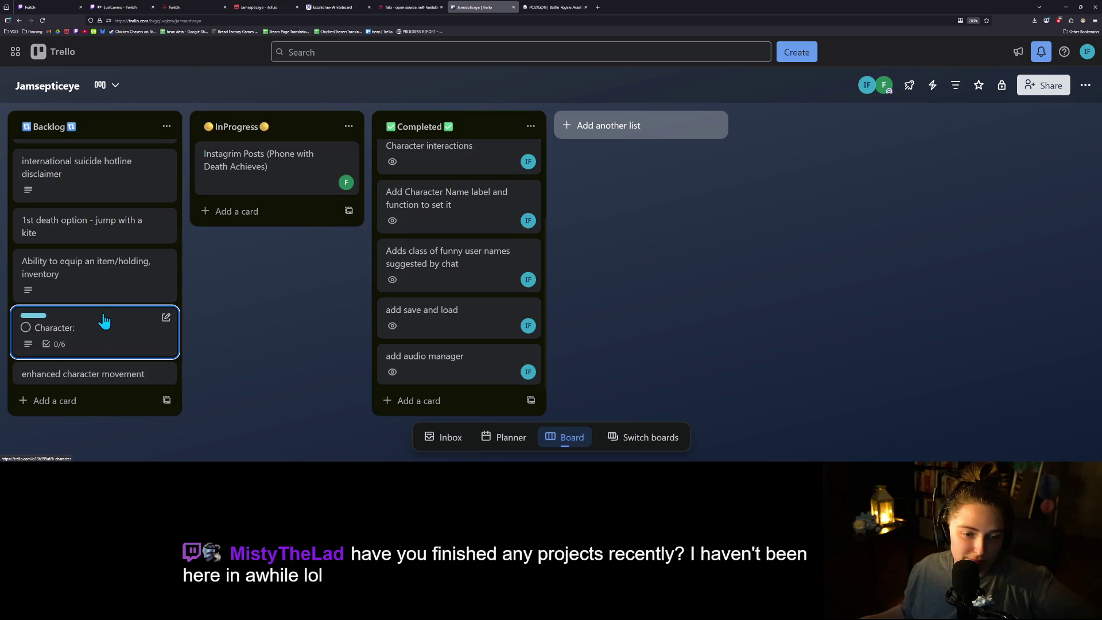
- Move the 'Ability to equip an item/holding, inventory' card from Backlog to the bottom of Completed
scroll(104, 321, up, 2)
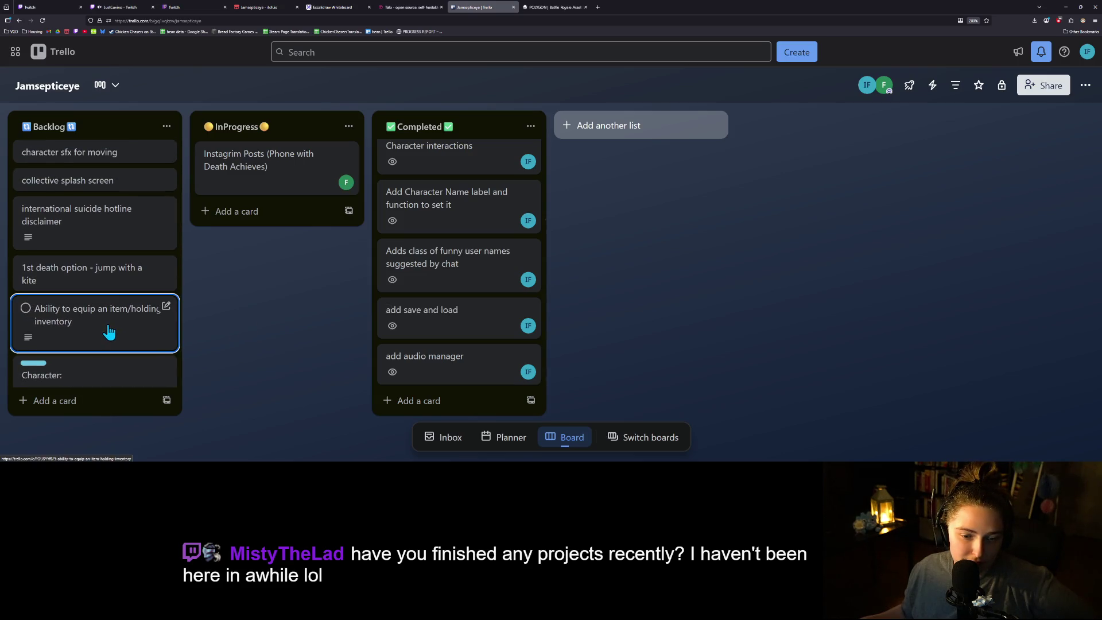
click(108, 327)
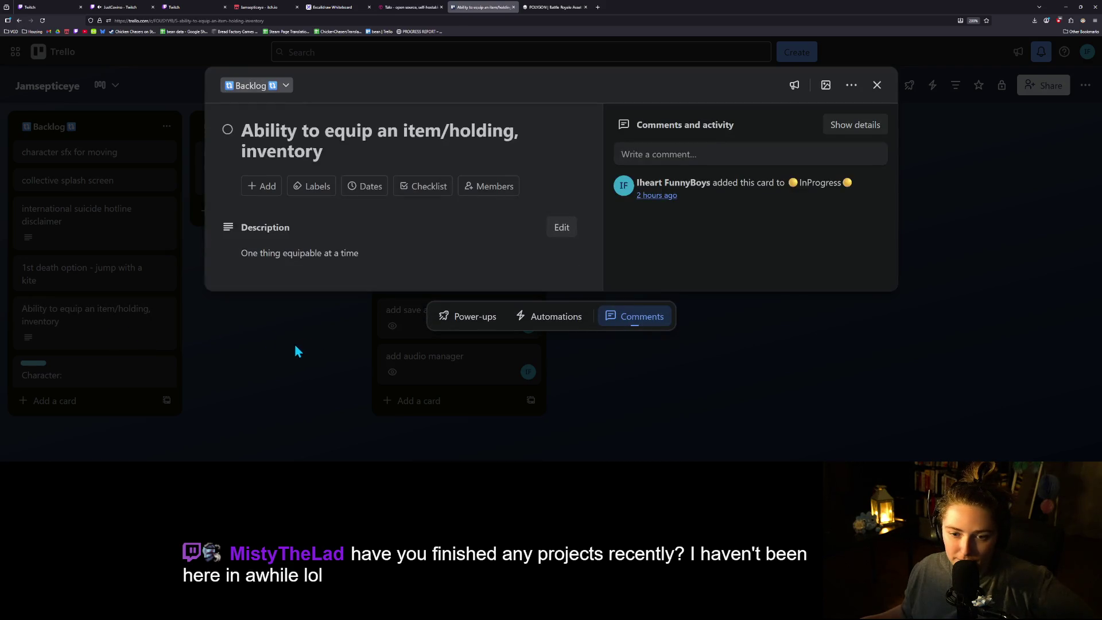
click(294, 346)
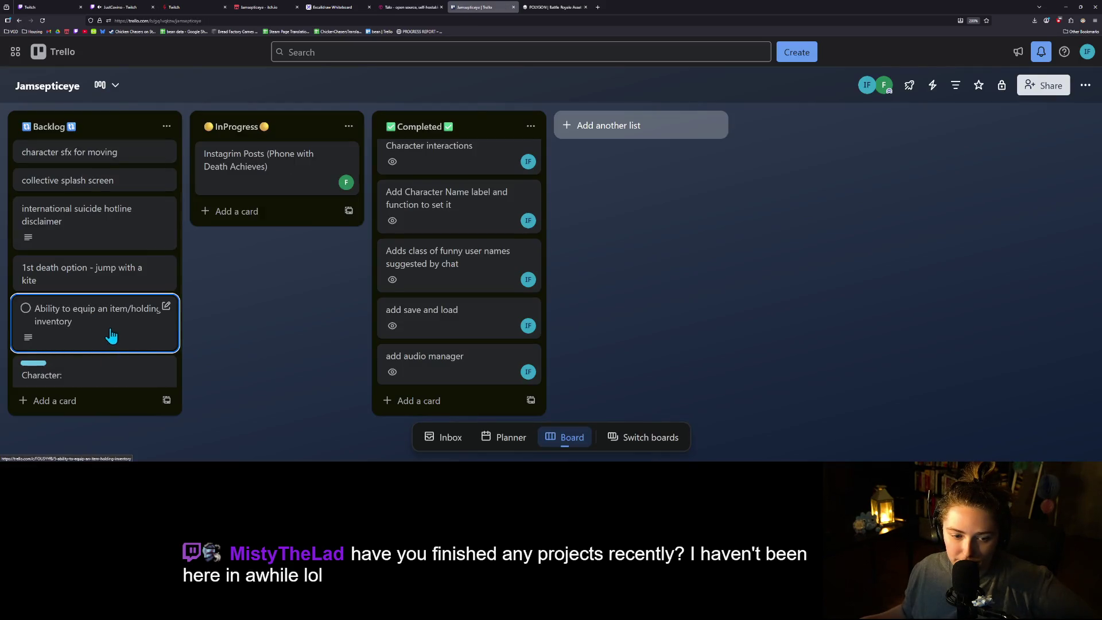
mouse_move(99, 333)
mouse_down()
mouse_move(484, 394)
mouse_move(467, 377)
mouse_move(519, 367)
mouse_up()
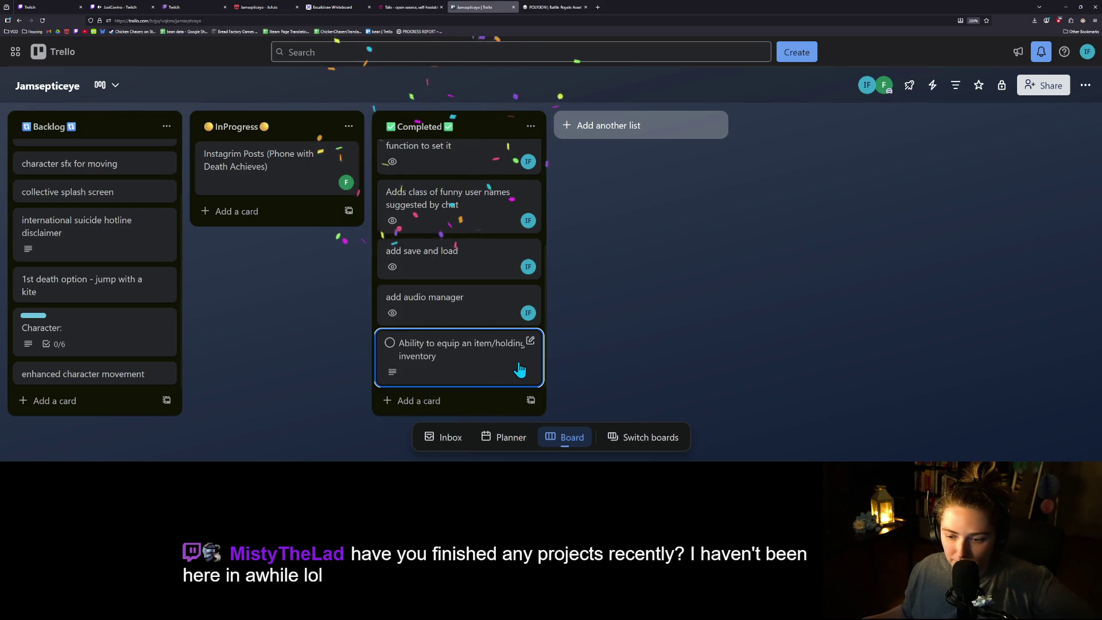
- Assign a board member to the equip item card and close its details
click(521, 362)
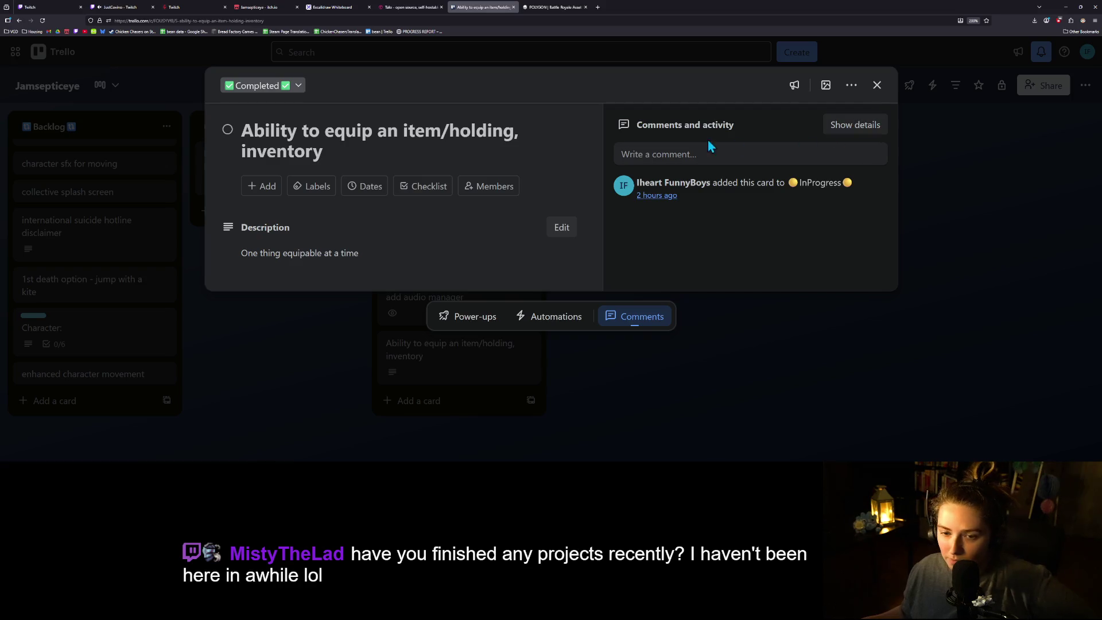
click(493, 195)
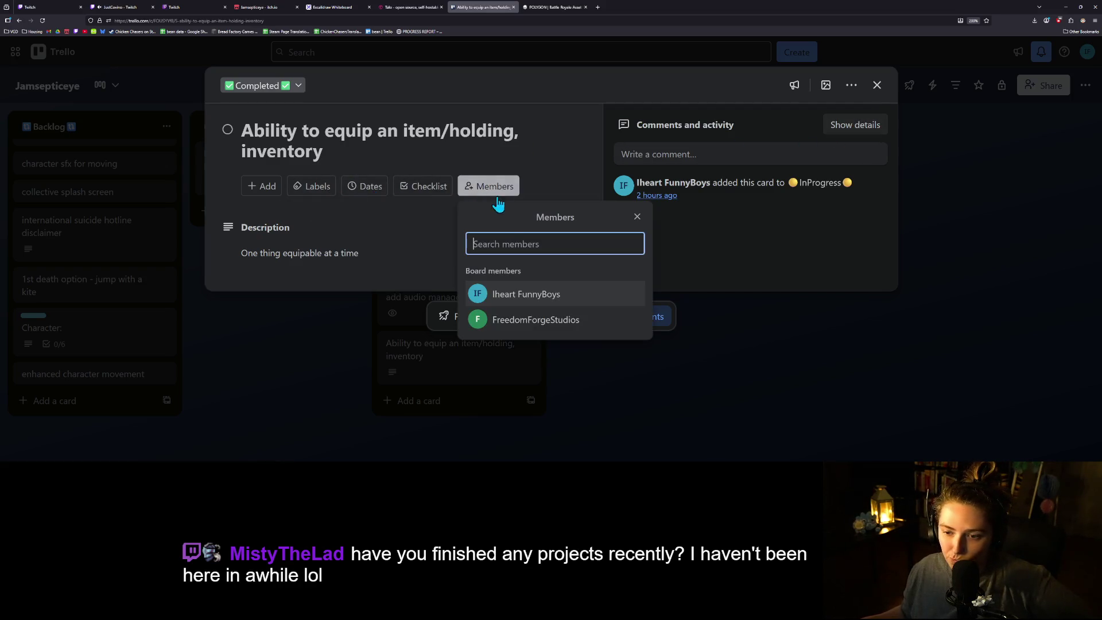
click(525, 302)
click(766, 274)
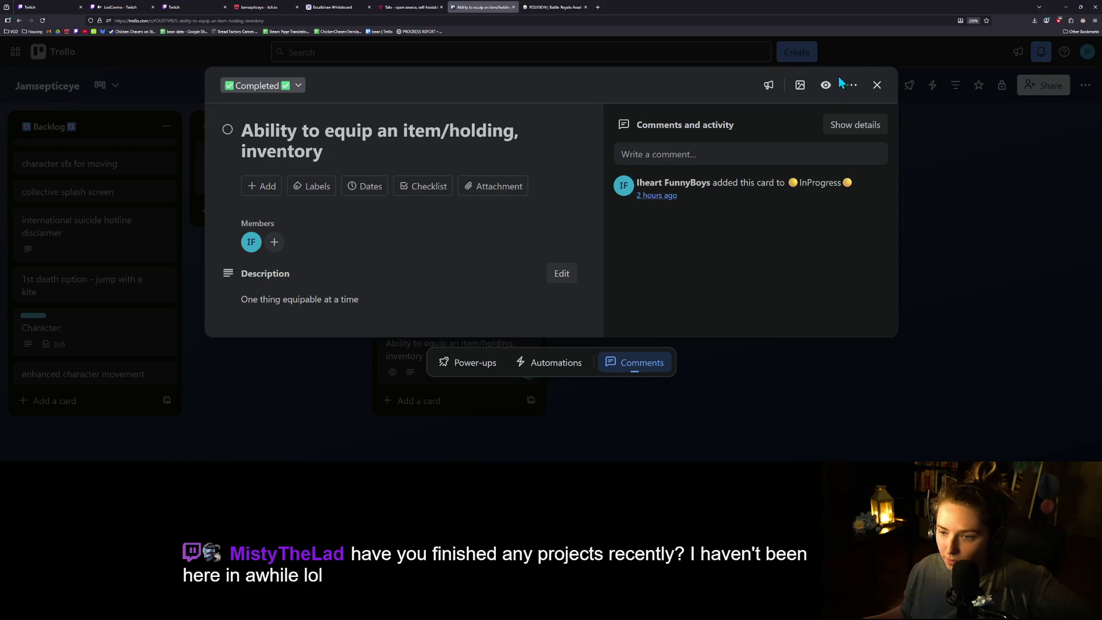
click(878, 85)
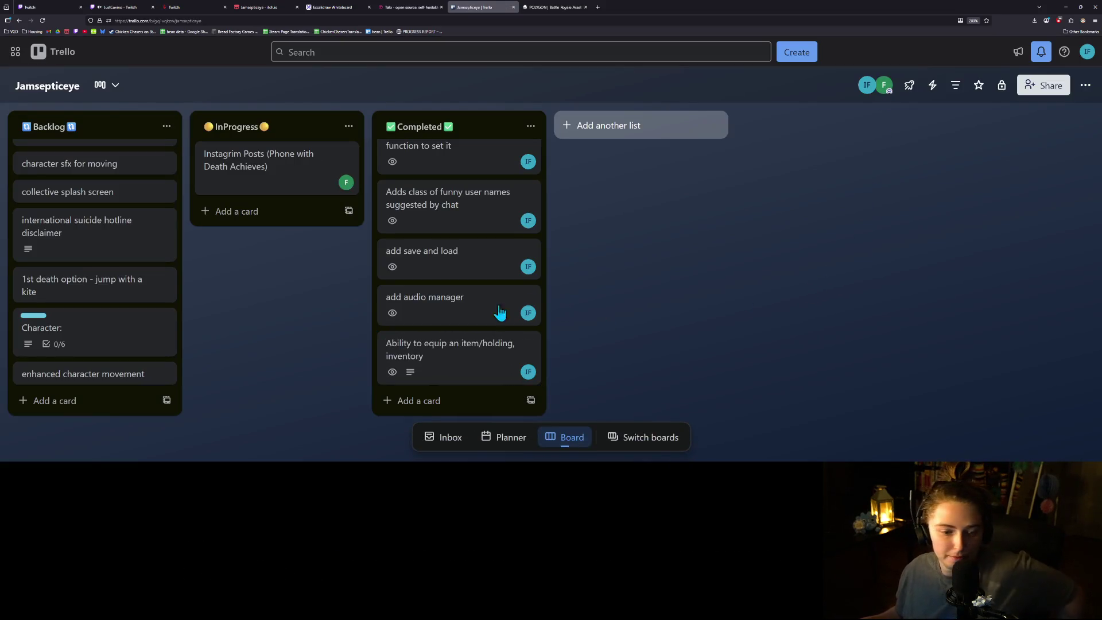
scroll(124, 365, up, 1)
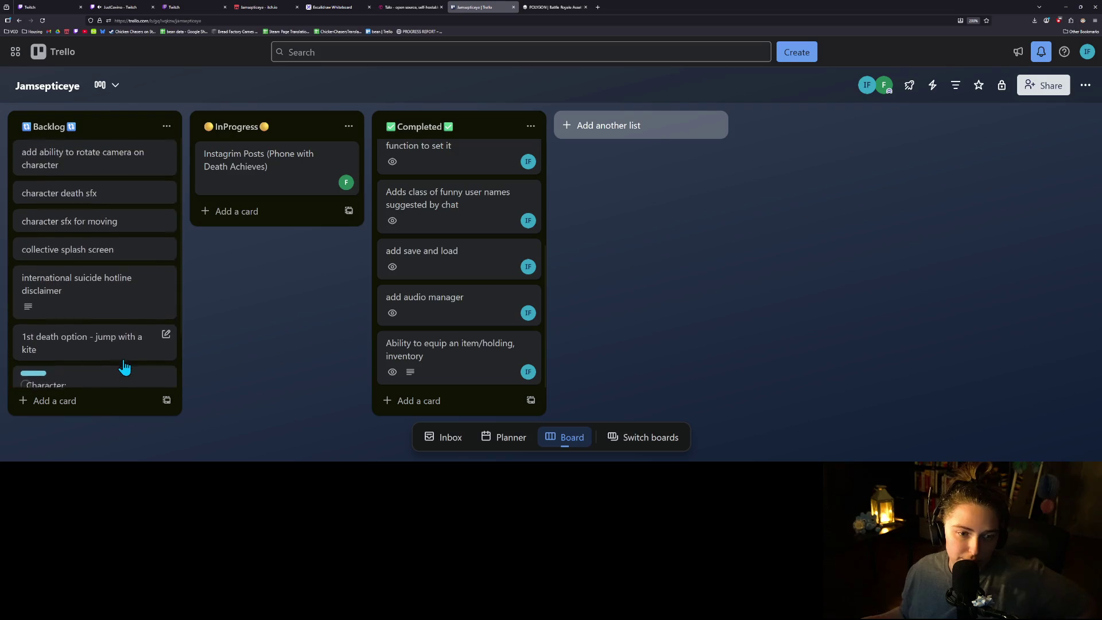
- Look over the Backlog list, then switch to the Twitch live stream browser tab
scroll(124, 366, down, 1)
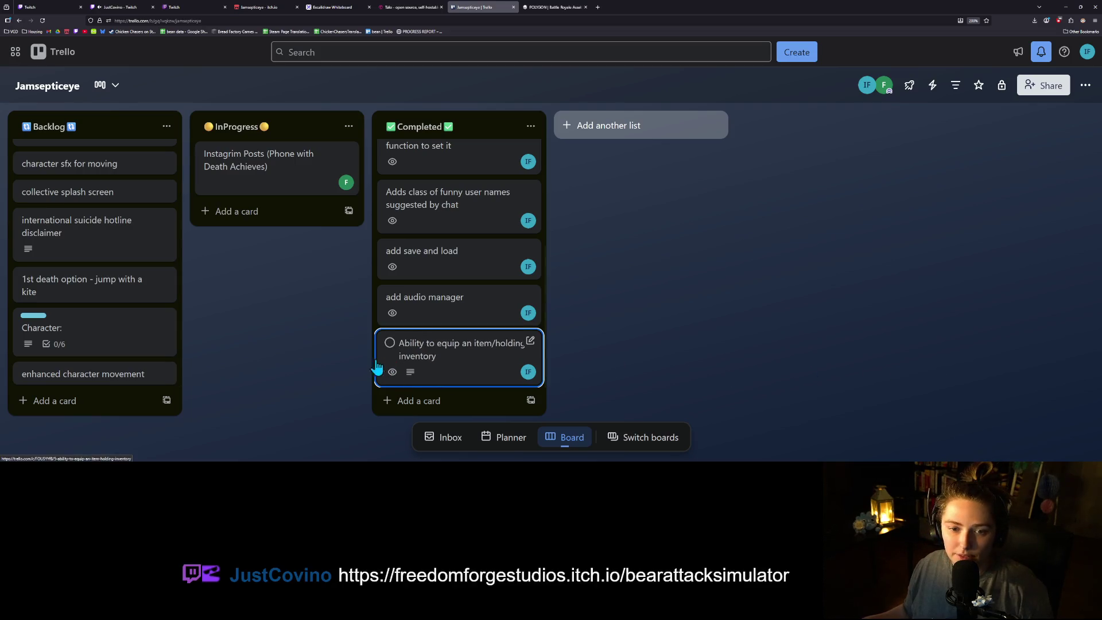
scroll(108, 316, up, 1)
scroll(108, 315, down, 1)
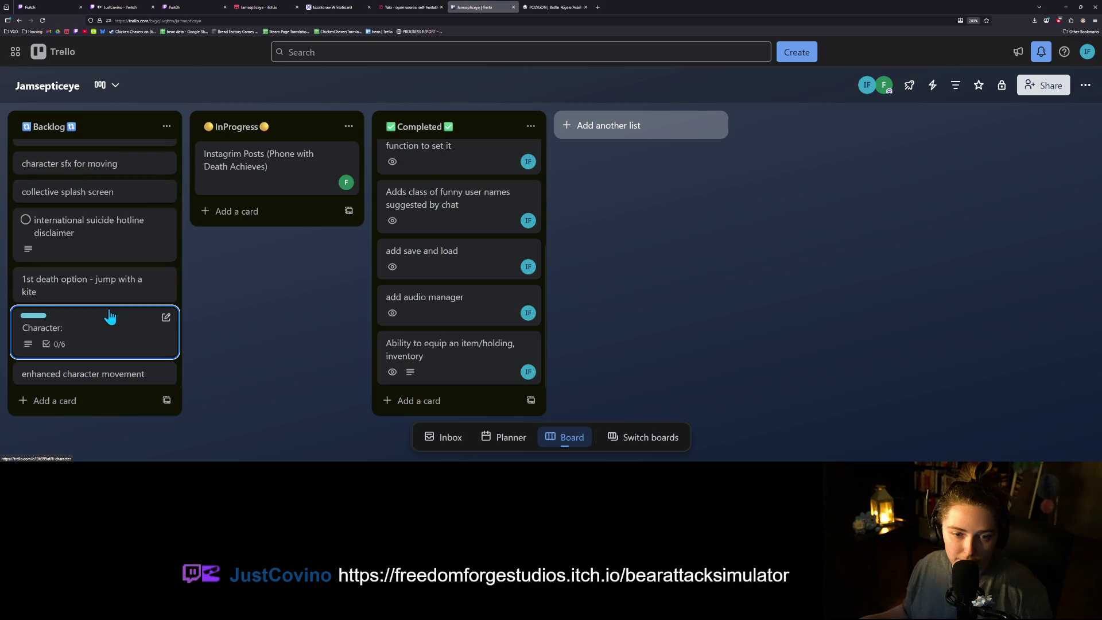
scroll(115, 327, up, 1)
scroll(122, 338, down, 1)
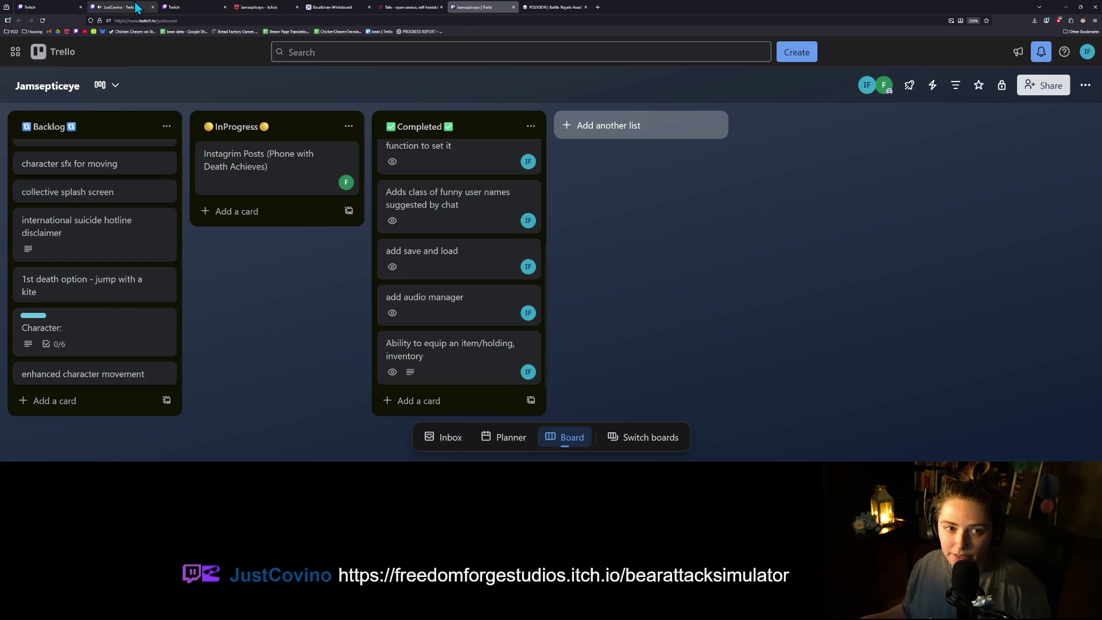
click(117, 7)
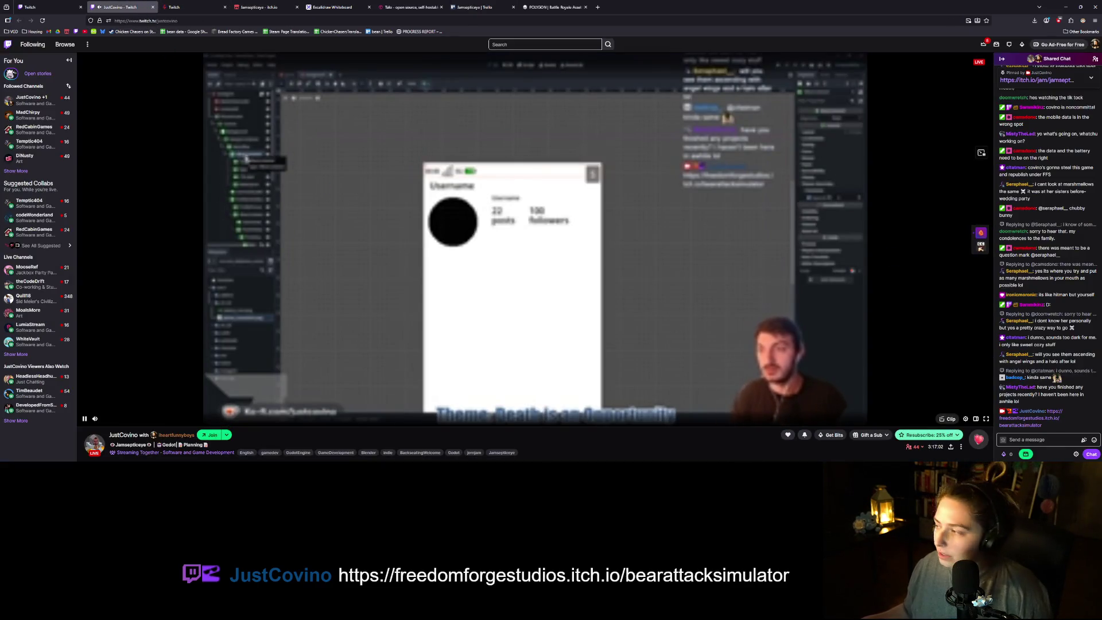